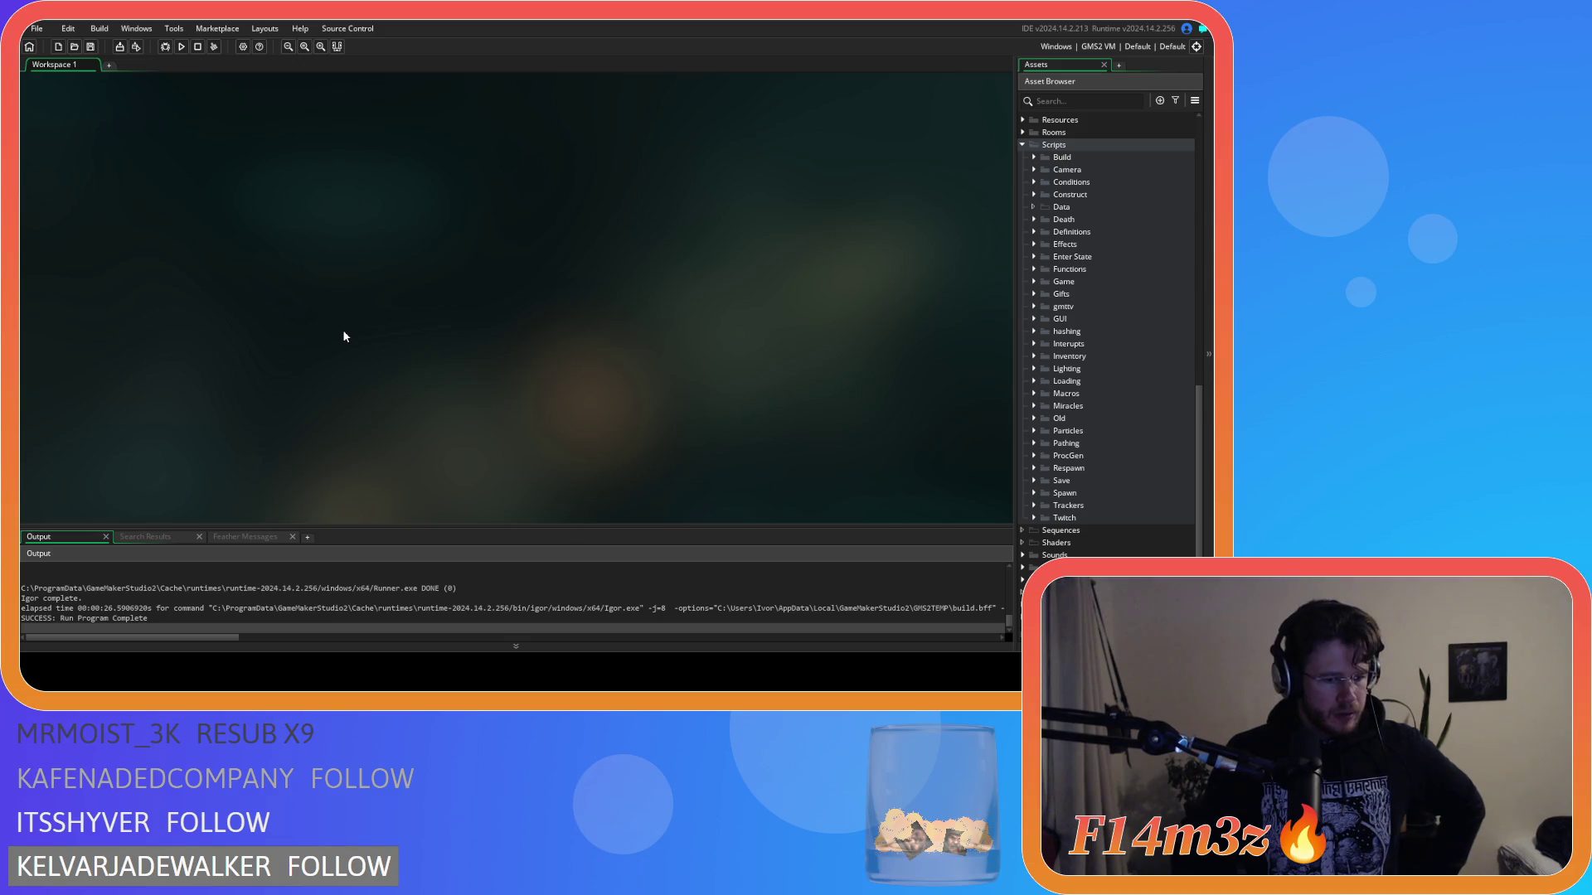
Step: Expand Scripts > GUI > Camp and open the sc_windowCamp script's code
{"action": "double_click", "coordinate": [1043, 319]}
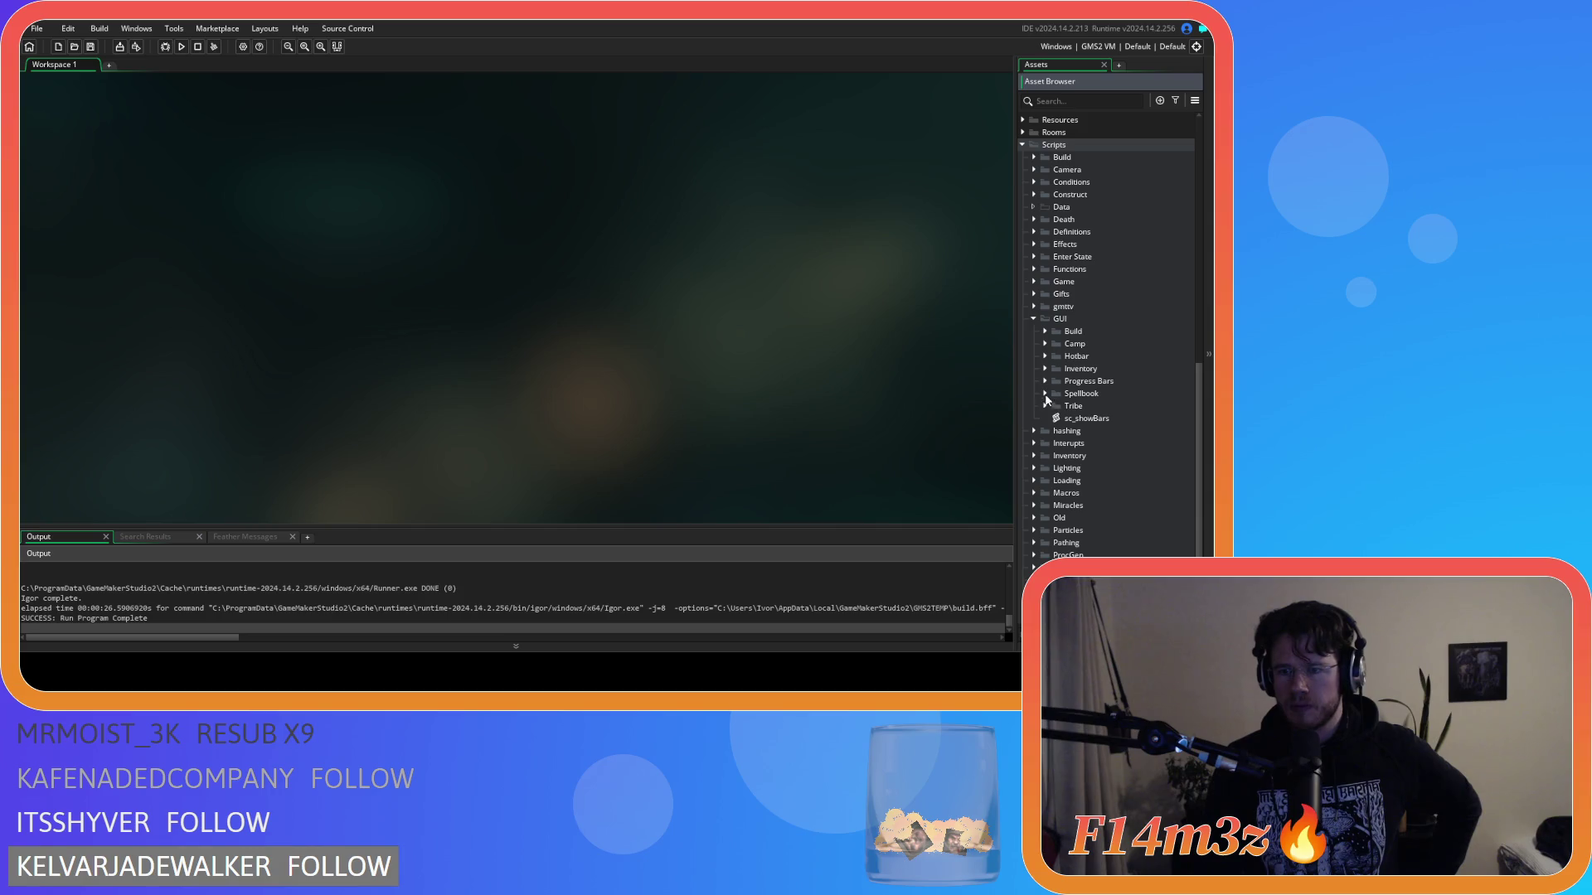
{"action": "left_click", "coordinate": [1046, 343]}
{"action": "double_click", "coordinate": [1103, 356]}
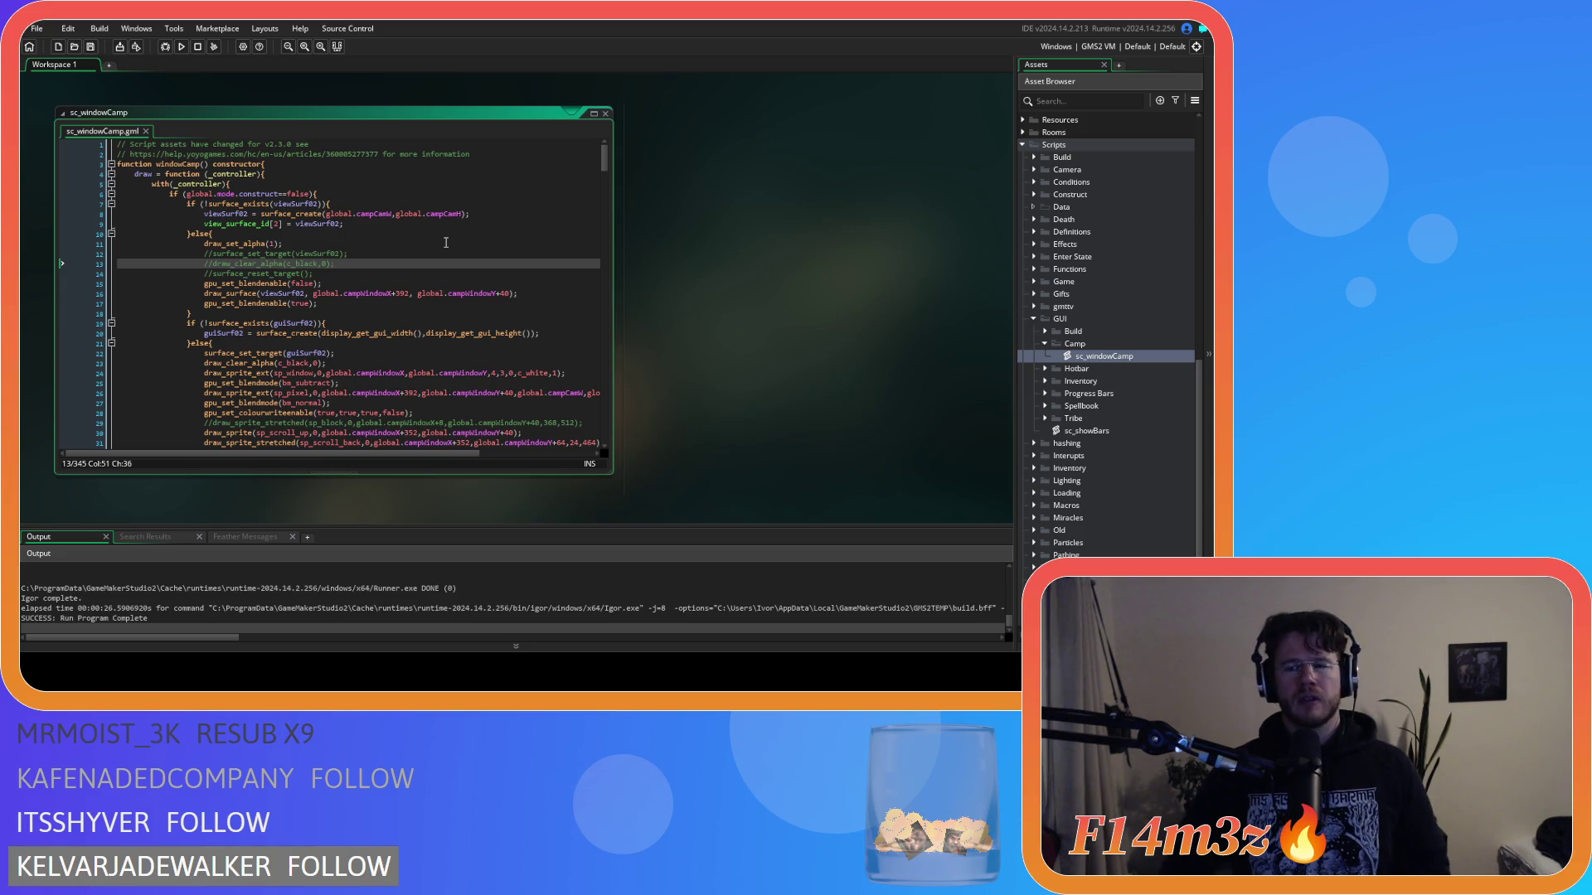
Step: Expand the Game objects folder and open ob_loader's Step event code
{"action": "left_click", "coordinate": [1032, 282]}
{"action": "left_click", "coordinate": [1032, 283]}
{"action": "scroll", "coordinate": [1031, 283], "scroll_direction": "up", "scroll_amount": 10}
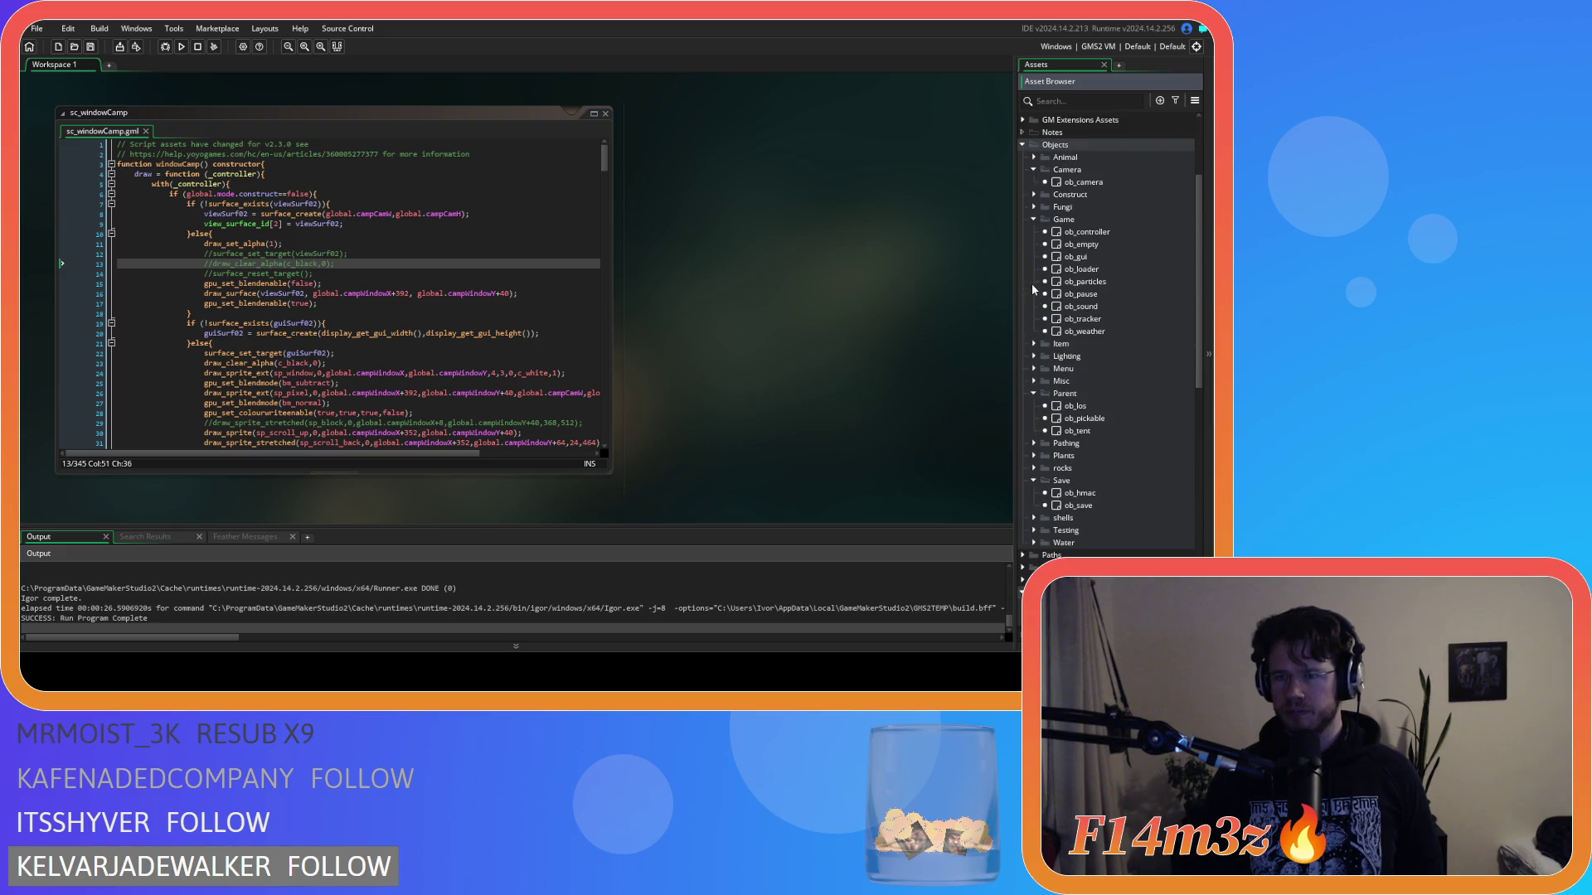
{"action": "left_click", "coordinate": [1105, 273]}
{"action": "double_click", "coordinate": [1094, 270]}
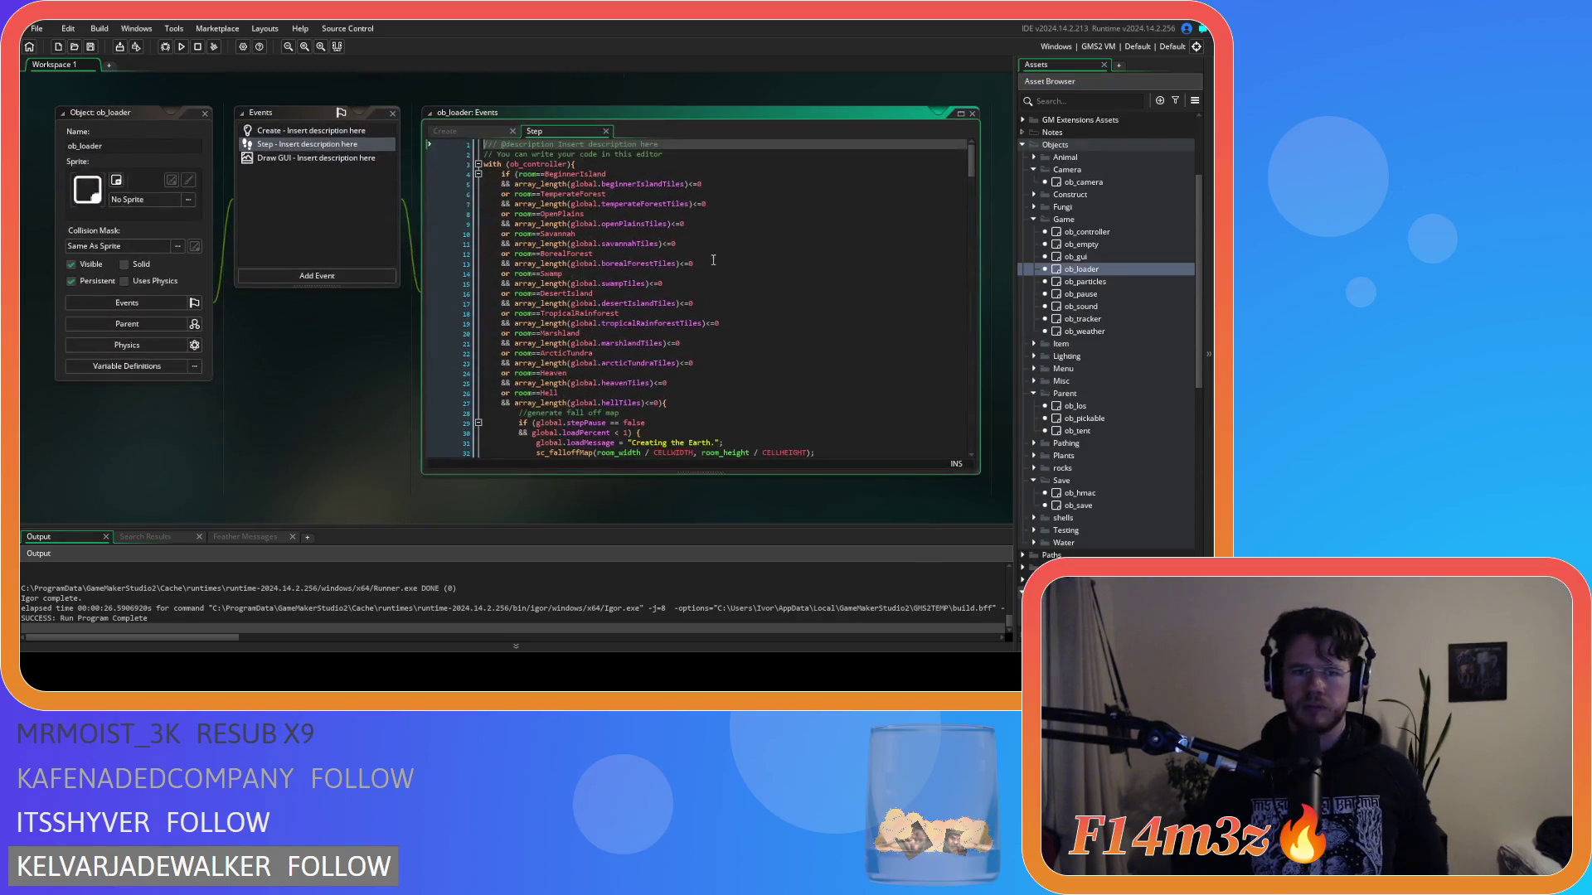
Step: Search ob_loader's Step code for 'camera' and look through the matches
{"action": "key", "text": "ctrl+f"}
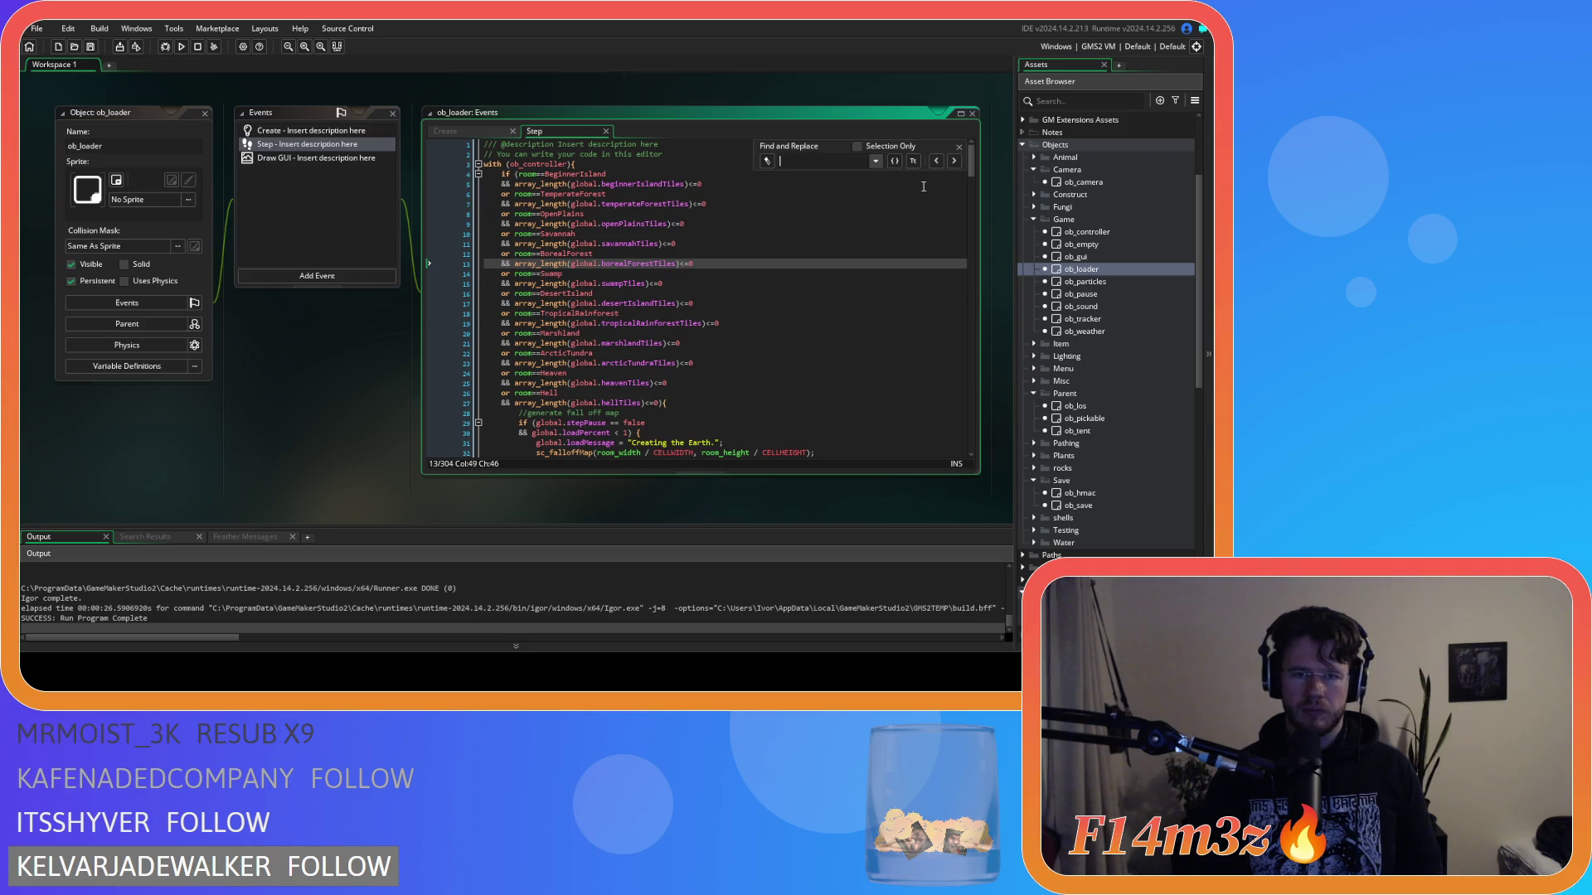
{"action": "type", "text": "camera"}
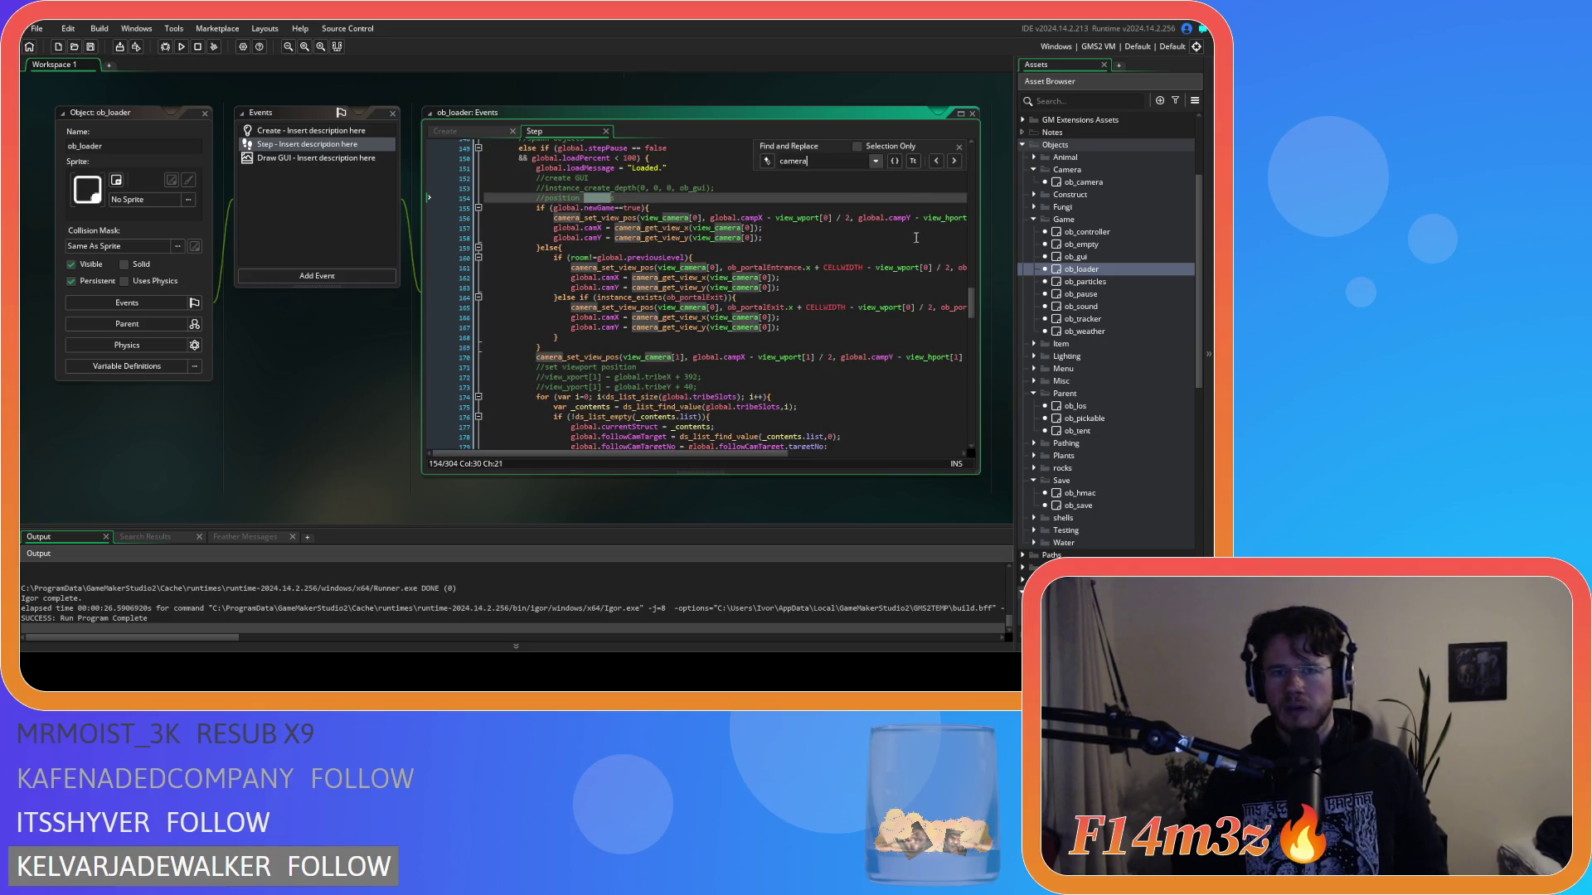
{"action": "key", "text": "Return"}
{"action": "key", "text": "Return"}
{"action": "key", "text": "Return"}
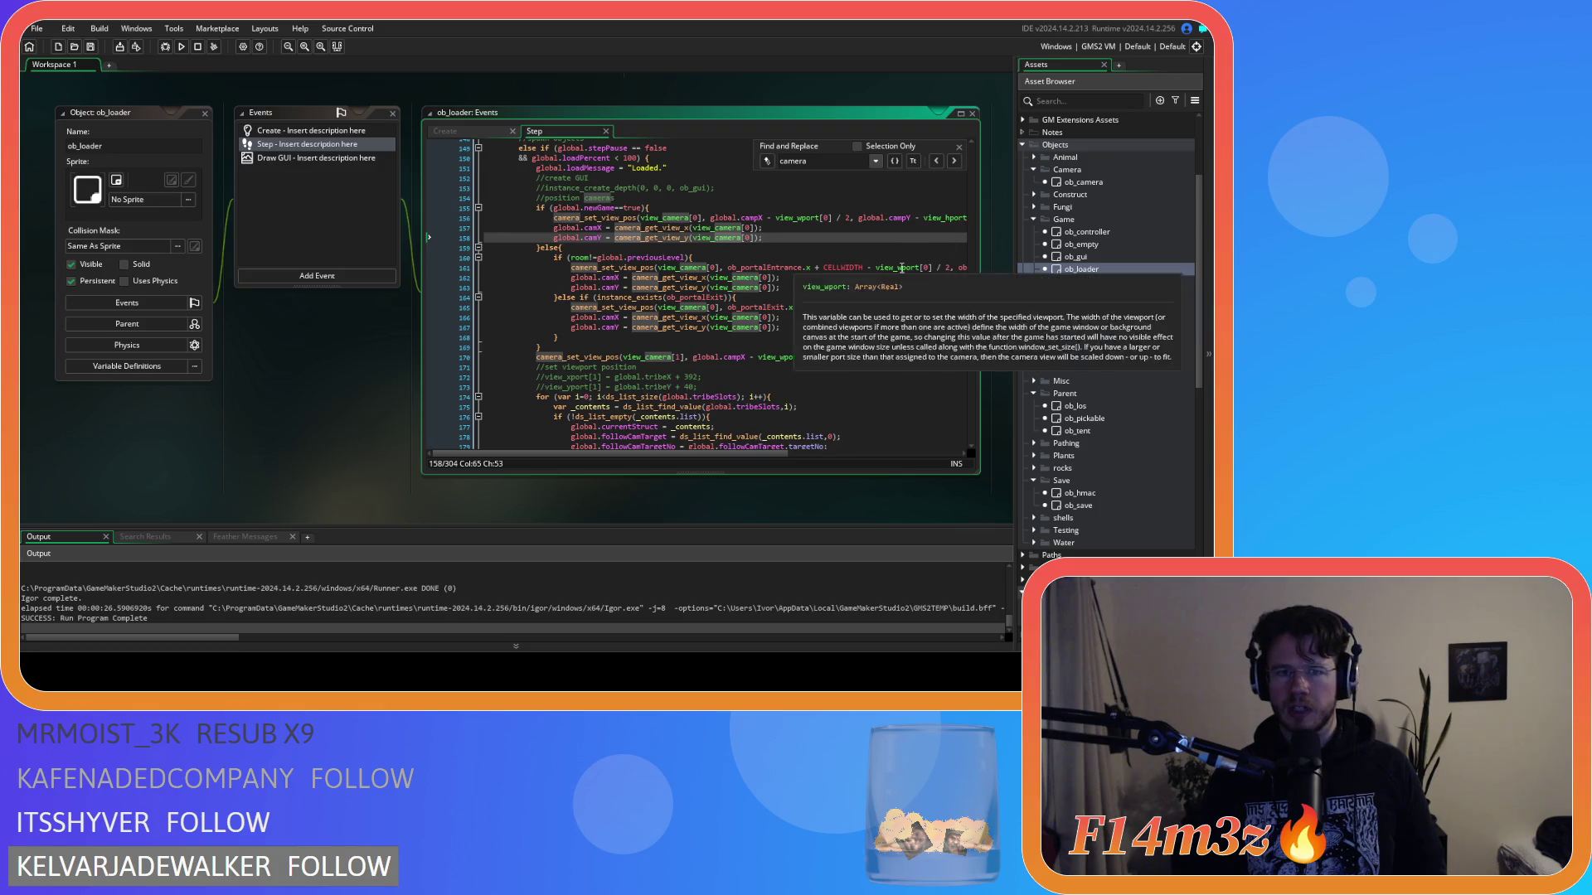
{"action": "scroll", "coordinate": [879, 248], "scroll_direction": "down", "scroll_amount": 1}
{"action": "scroll", "coordinate": [874, 254], "scroll_direction": "down", "scroll_amount": 1}
{"action": "scroll", "coordinate": [875, 254], "scroll_direction": "down", "scroll_amount": 2}
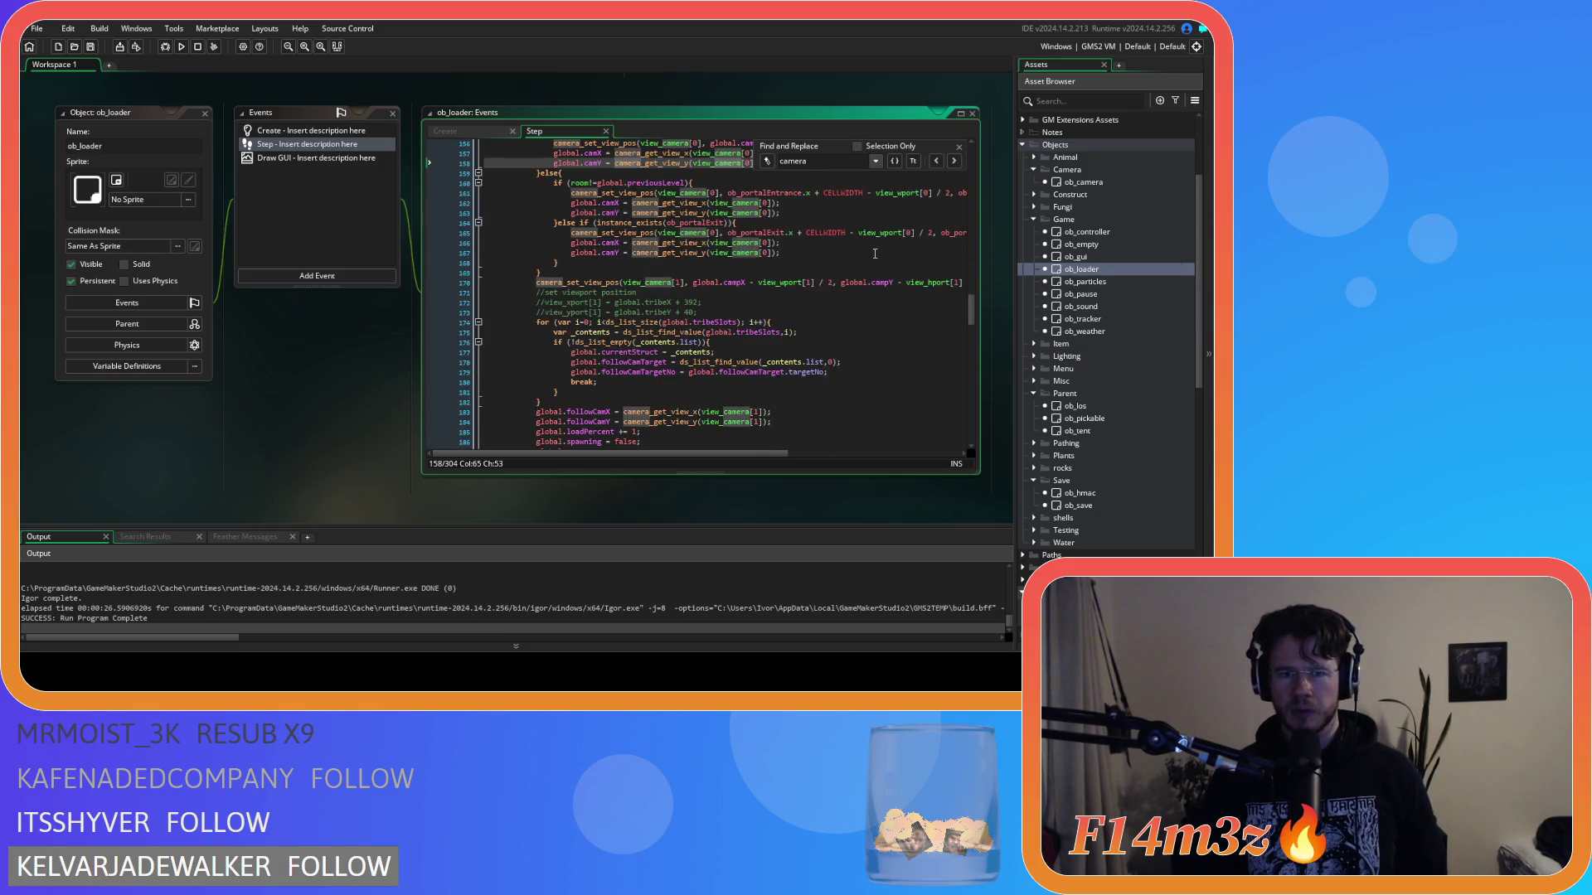
{"action": "scroll", "coordinate": [879, 249], "scroll_direction": "up", "scroll_amount": 10}
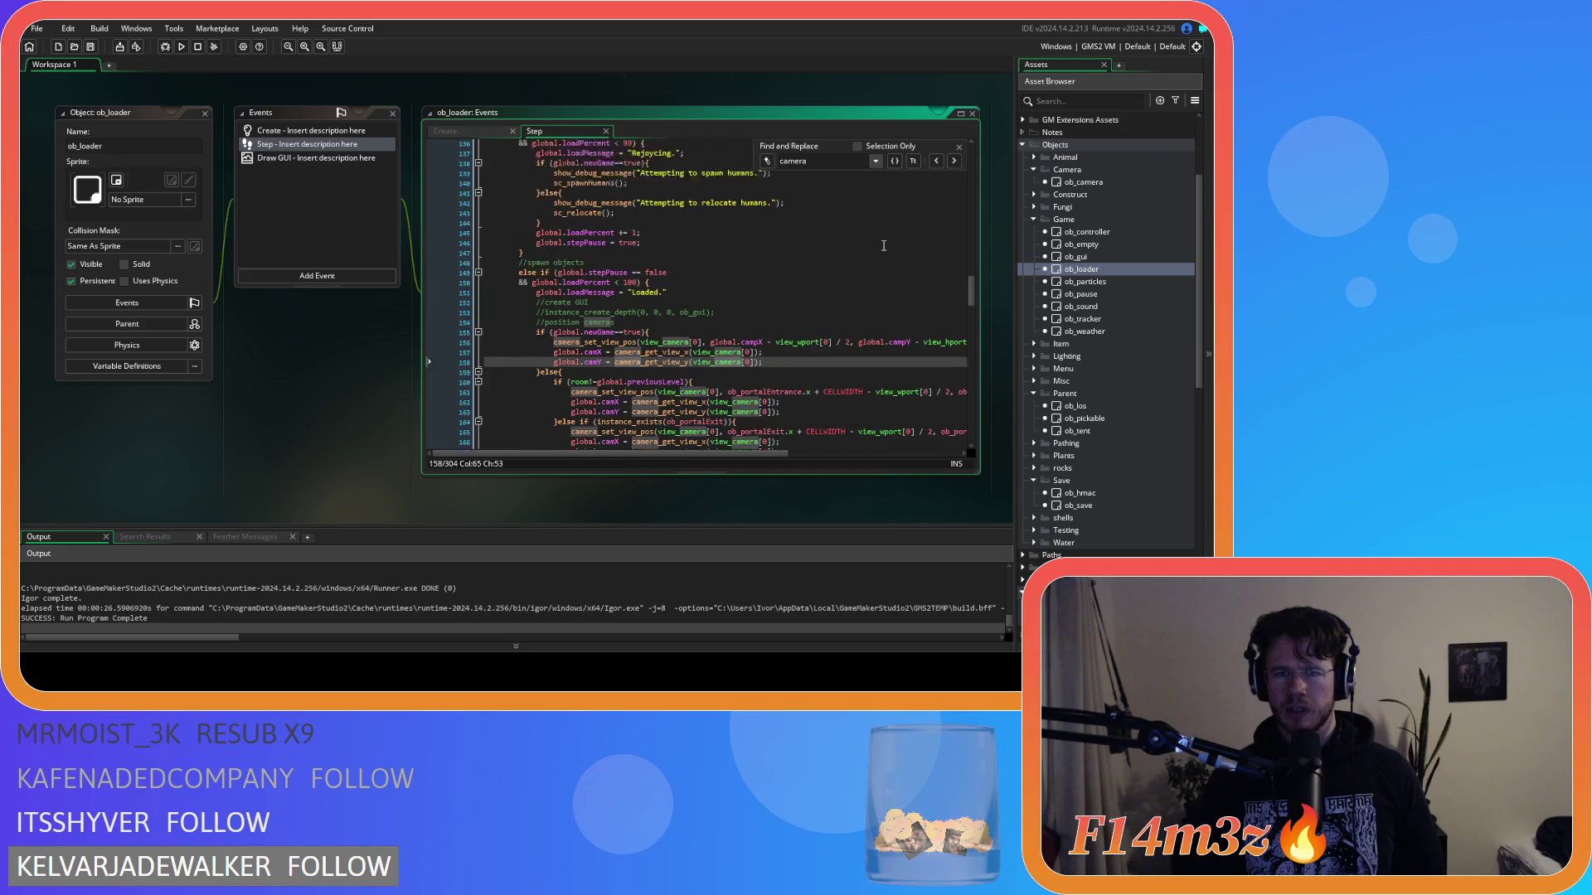
{"action": "scroll", "coordinate": [884, 245], "scroll_direction": "up", "scroll_amount": 6}
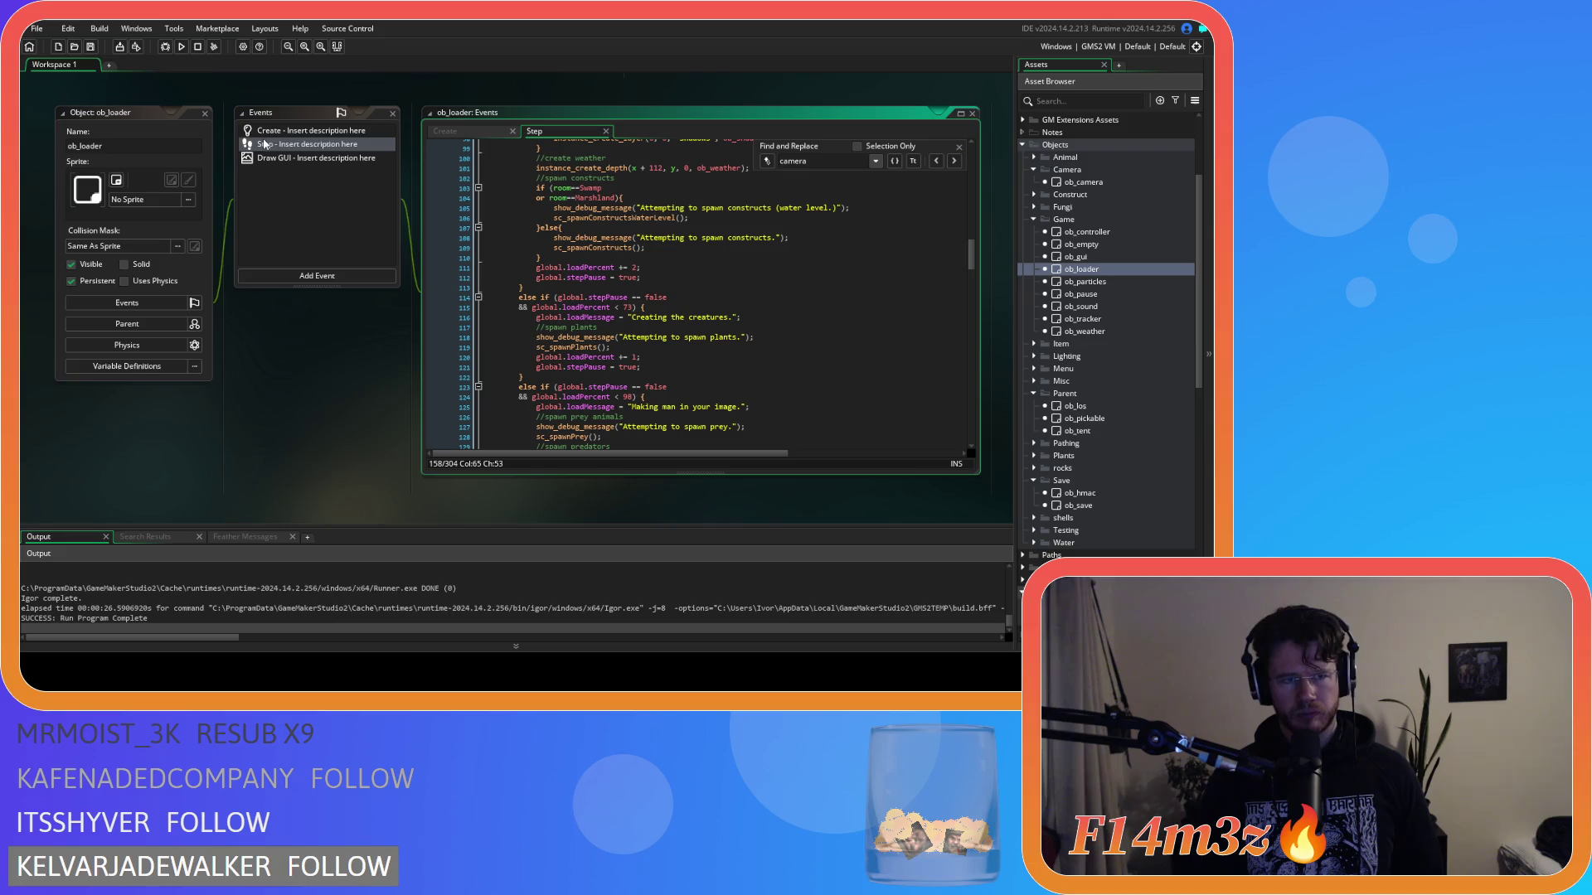
Step: Collapse the ob_loader windows and open ob_menu's Key Press - Enter event code
{"action": "double_click", "coordinate": [199, 111]}
{"action": "scroll", "coordinate": [1107, 368], "scroll_direction": "down", "scroll_amount": 7}
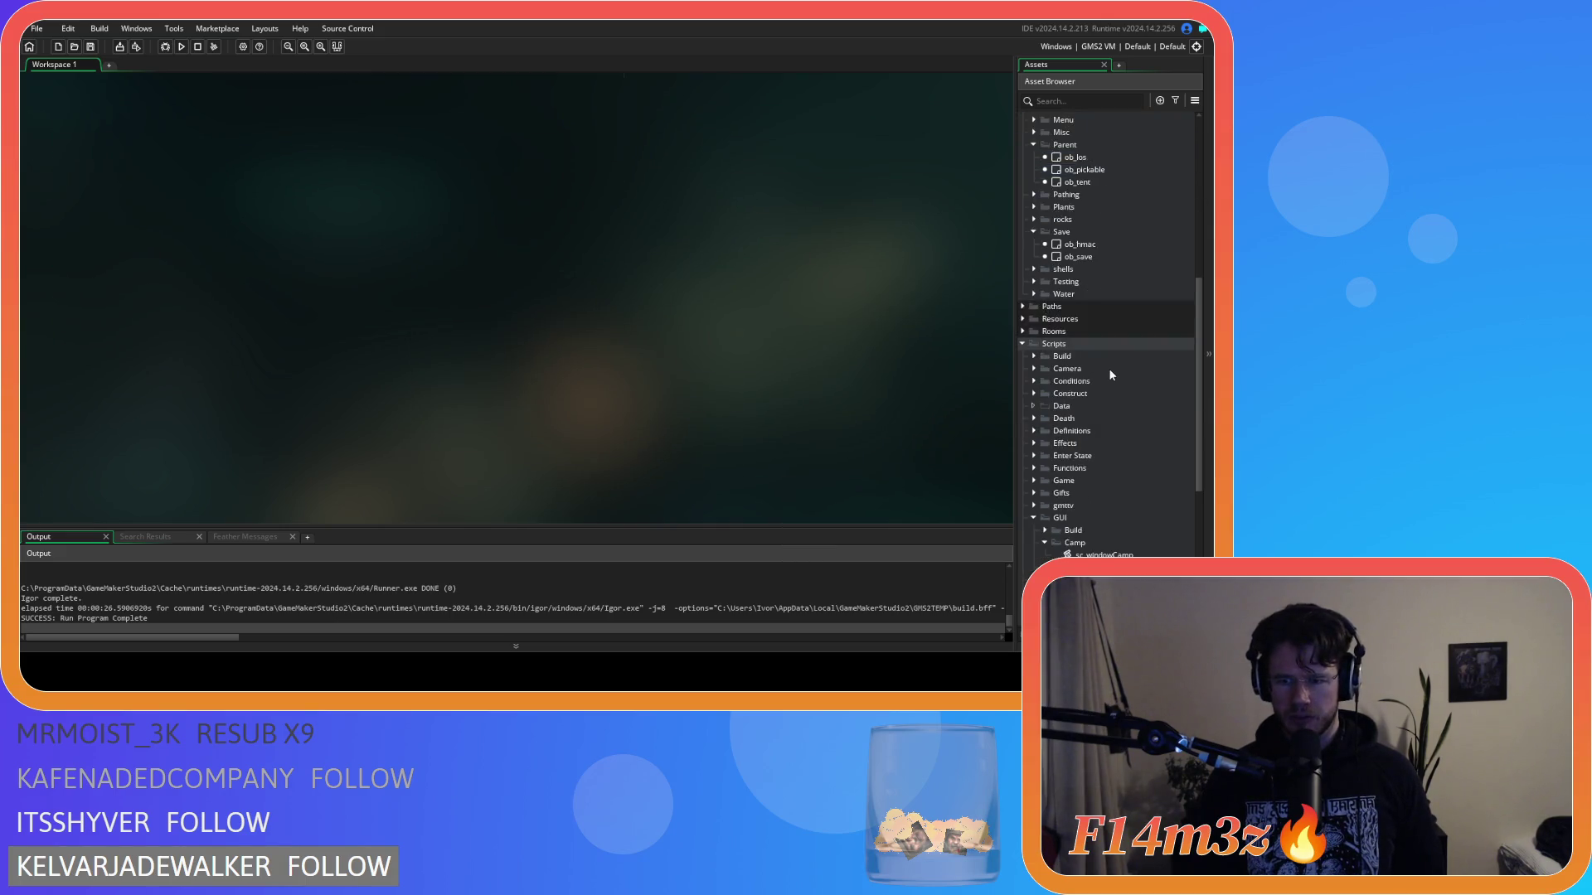
{"action": "scroll", "coordinate": [1063, 318], "scroll_direction": "up", "scroll_amount": 5}
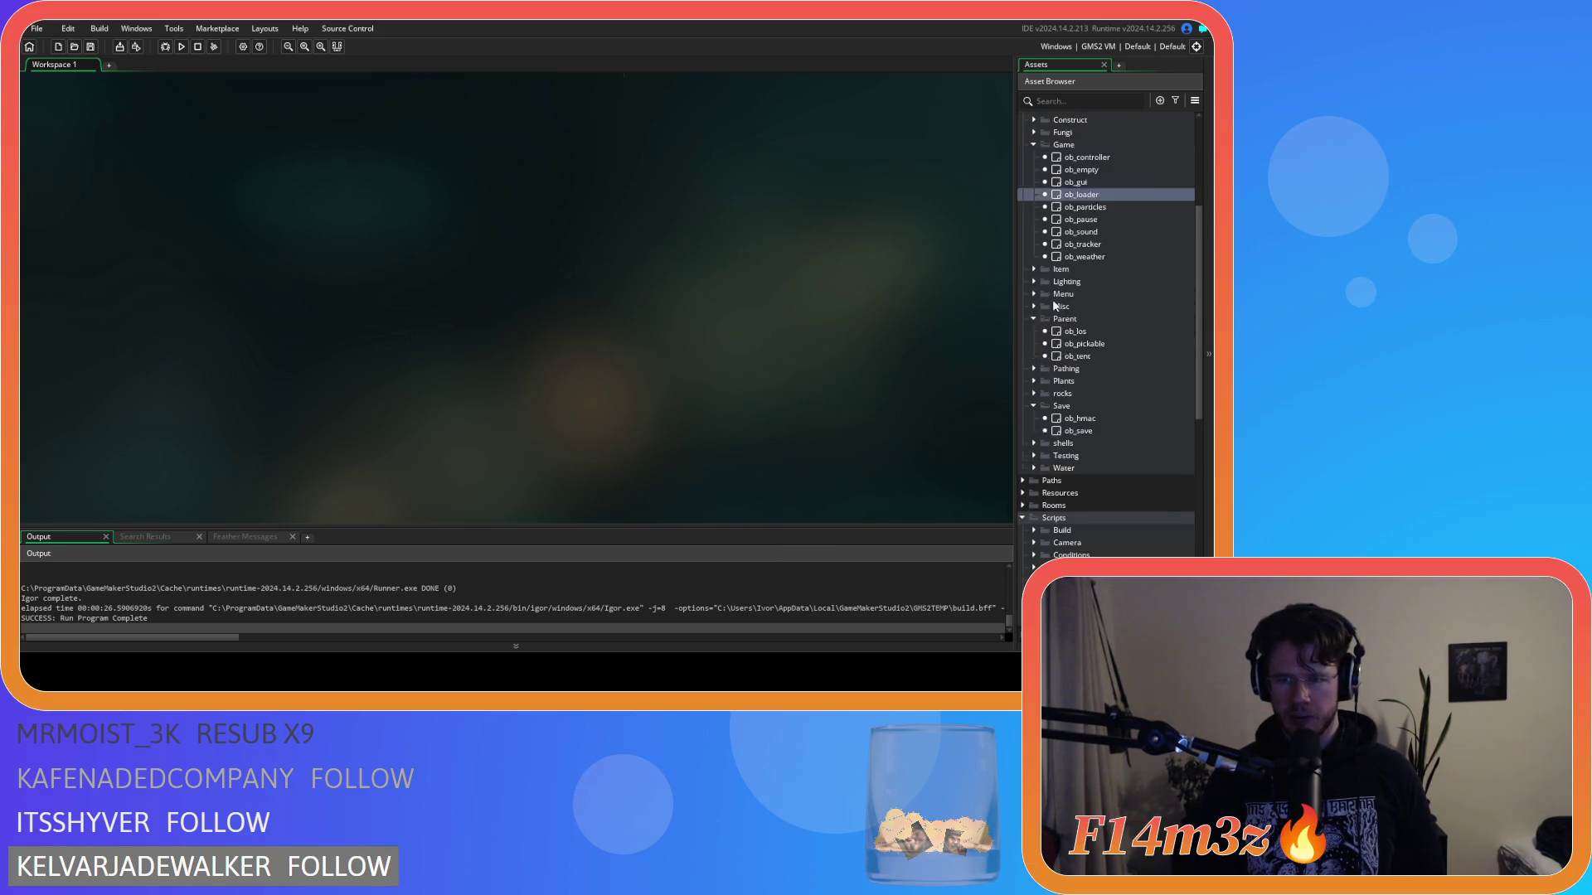
{"action": "left_click", "coordinate": [1033, 318]}
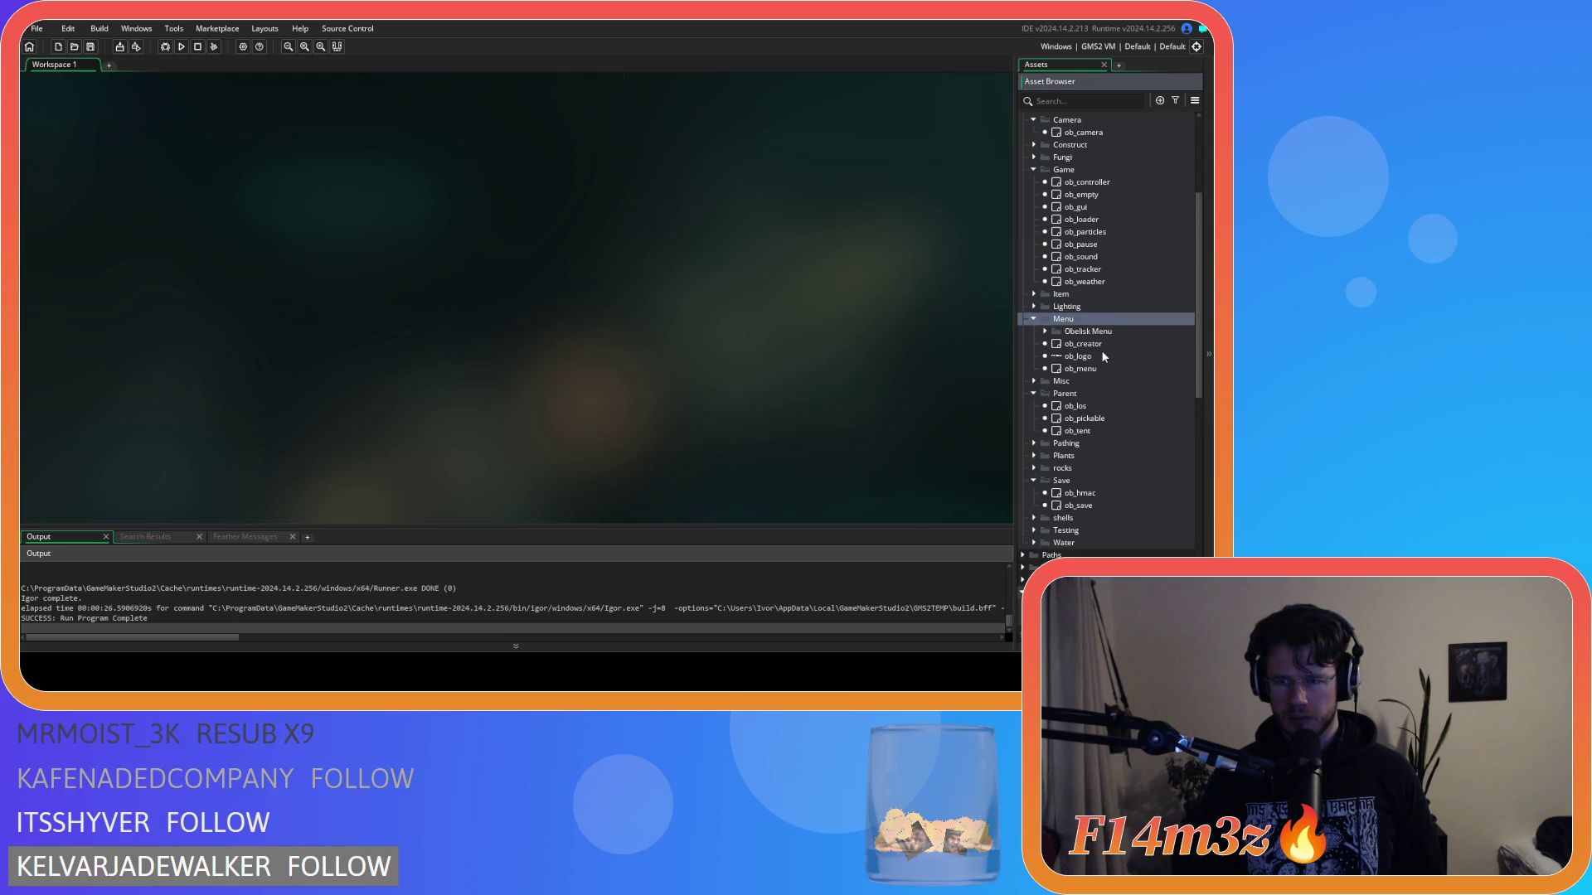
{"action": "double_click", "coordinate": [1103, 366]}
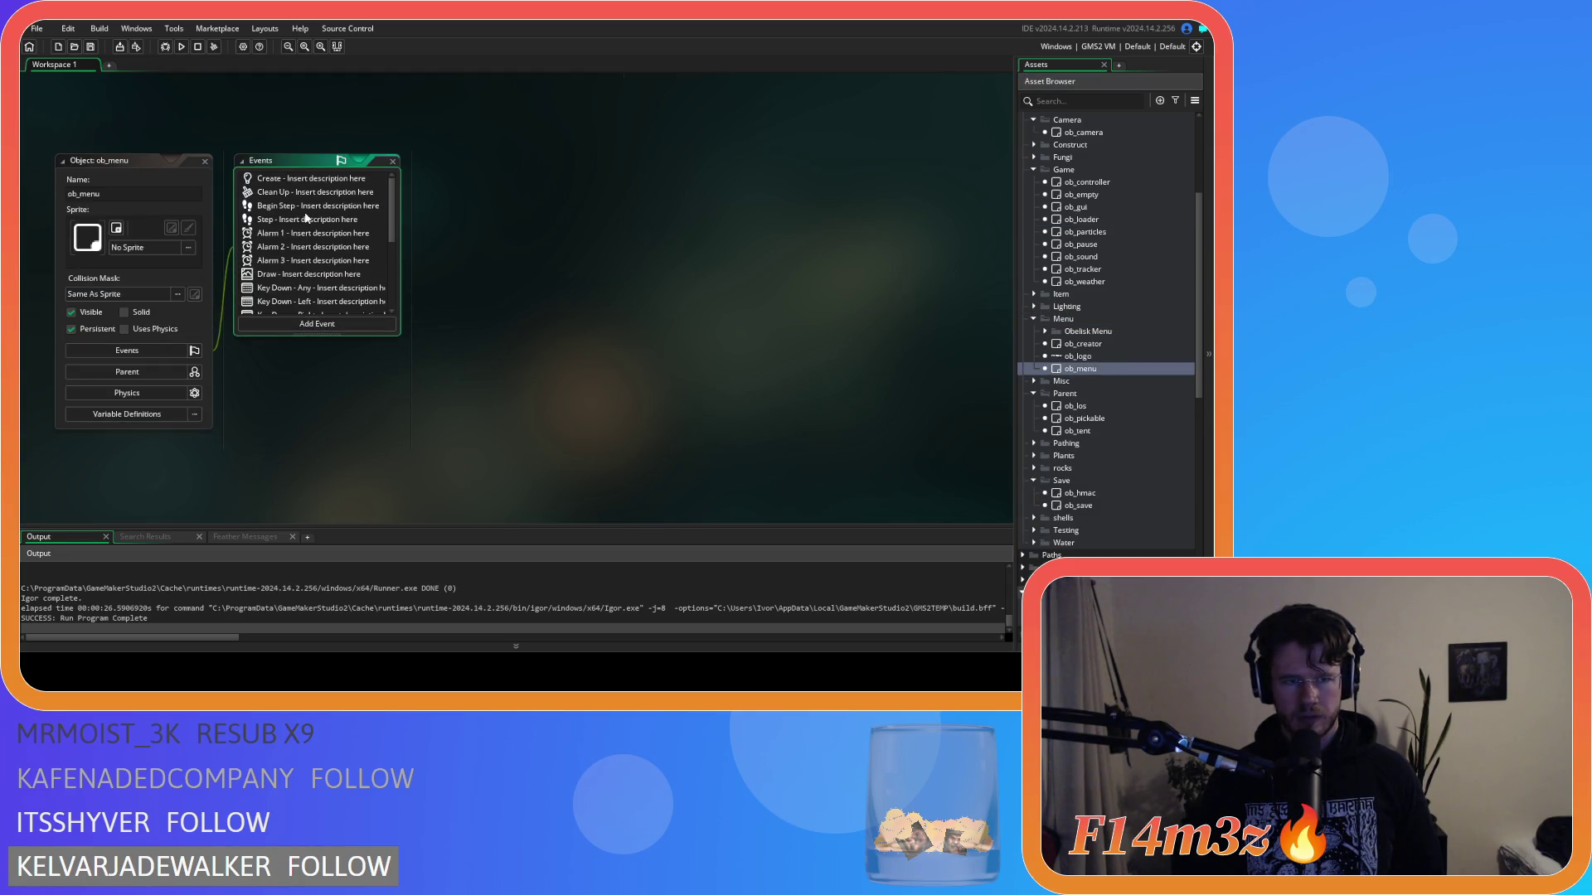
{"action": "scroll", "coordinate": [306, 218], "scroll_direction": "down", "scroll_amount": 3}
{"action": "double_click", "coordinate": [298, 254]}
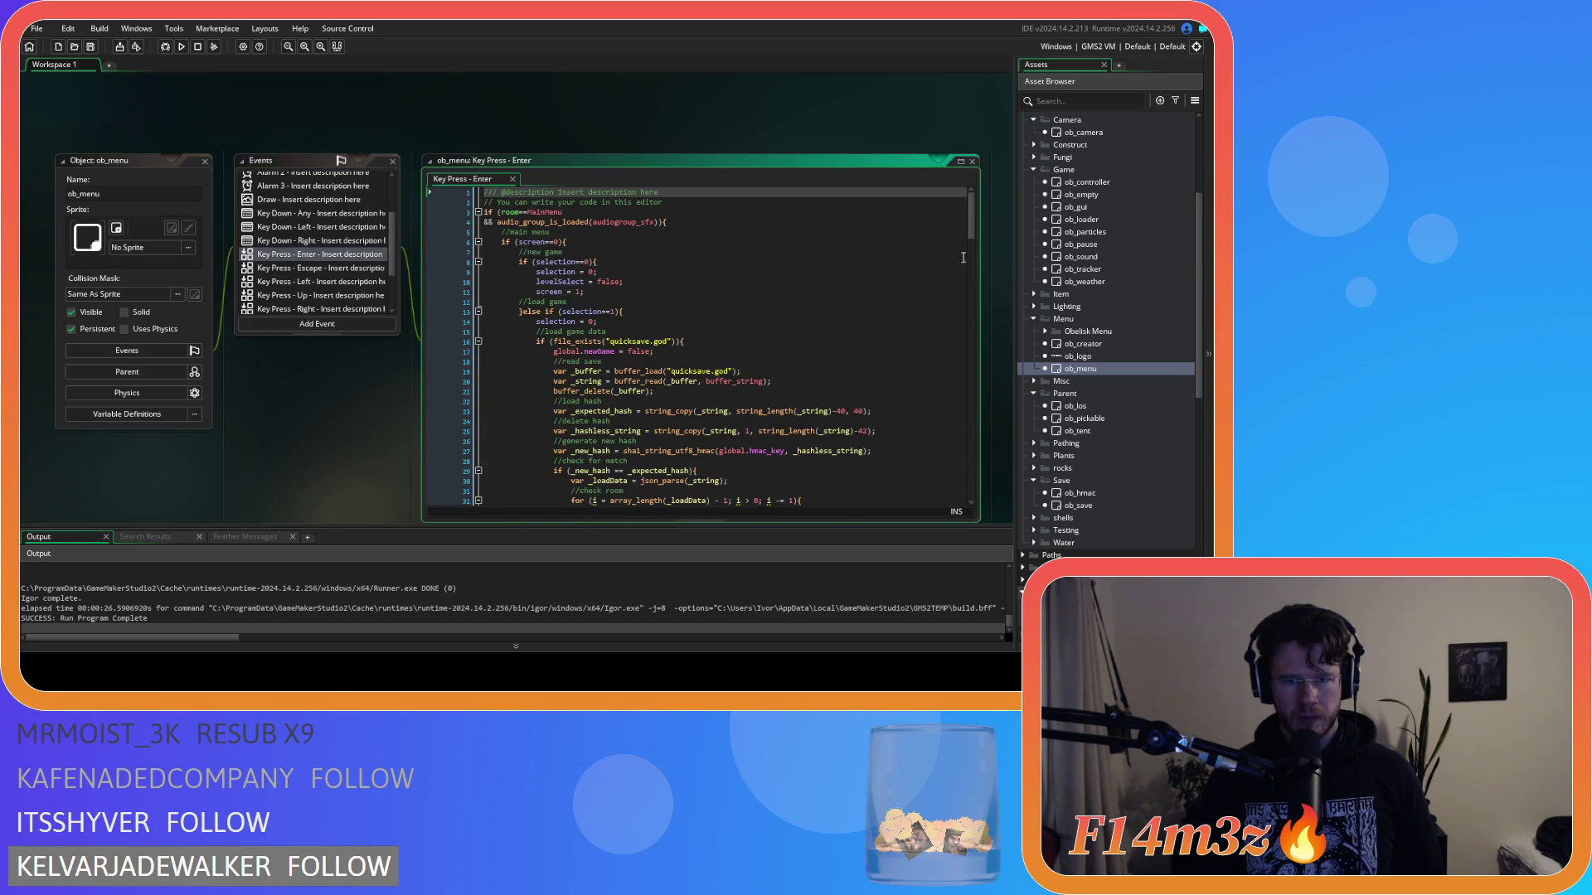
Step: Open ob_creator's Create code, mark the HMAC object creation lines, then close its editors
{"action": "left_click_drag", "start_coordinate": [966, 220], "coordinate": [986, 362]}
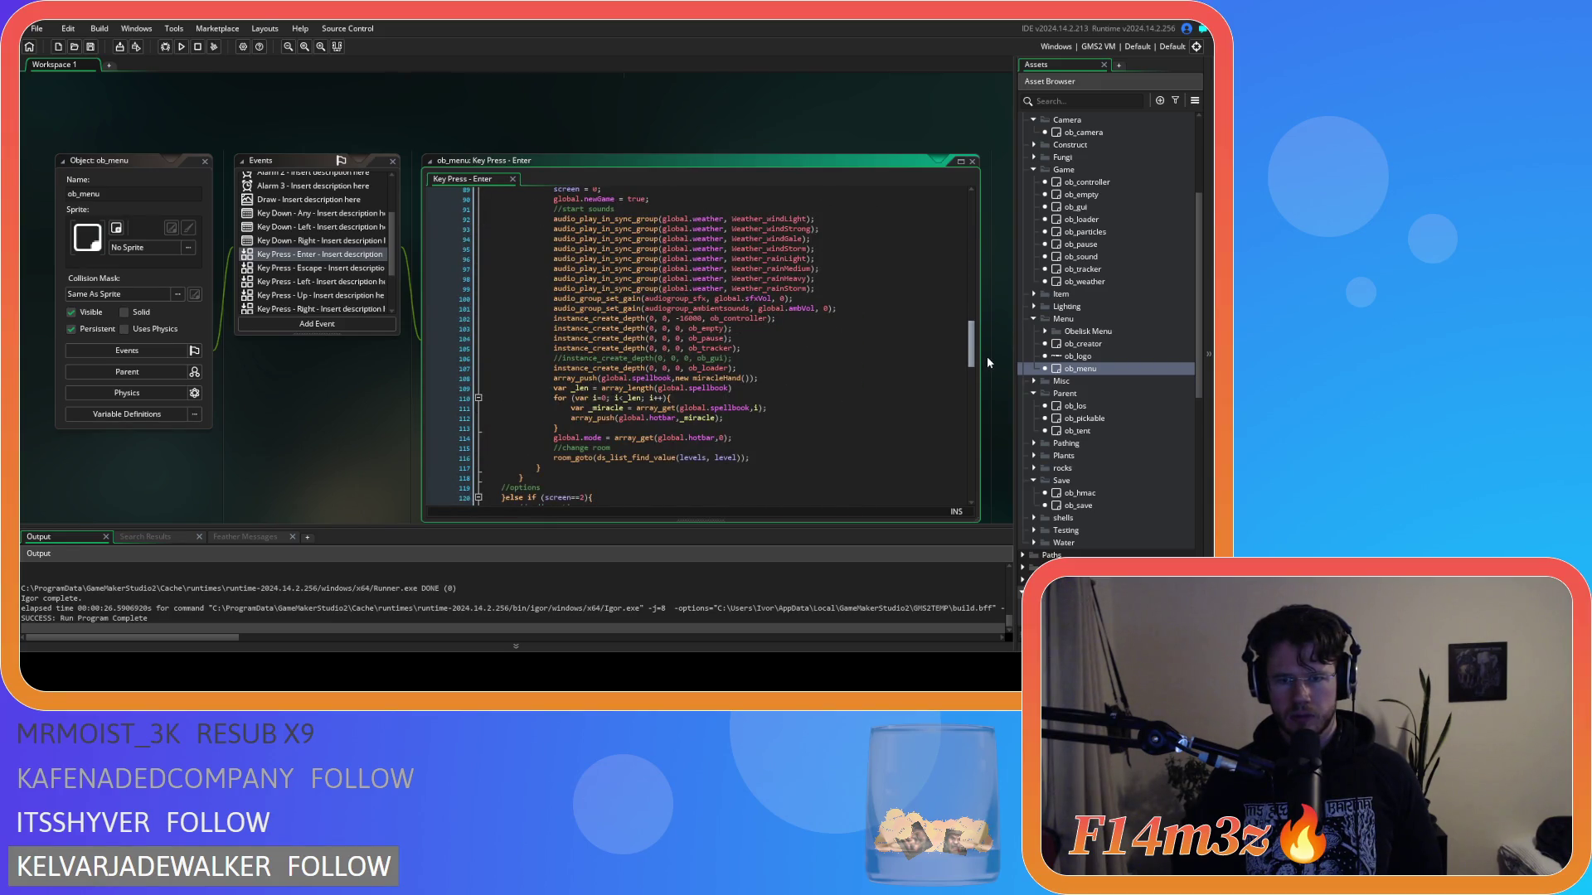
{"action": "left_click_drag", "start_coordinate": [987, 362], "coordinate": [986, 368]}
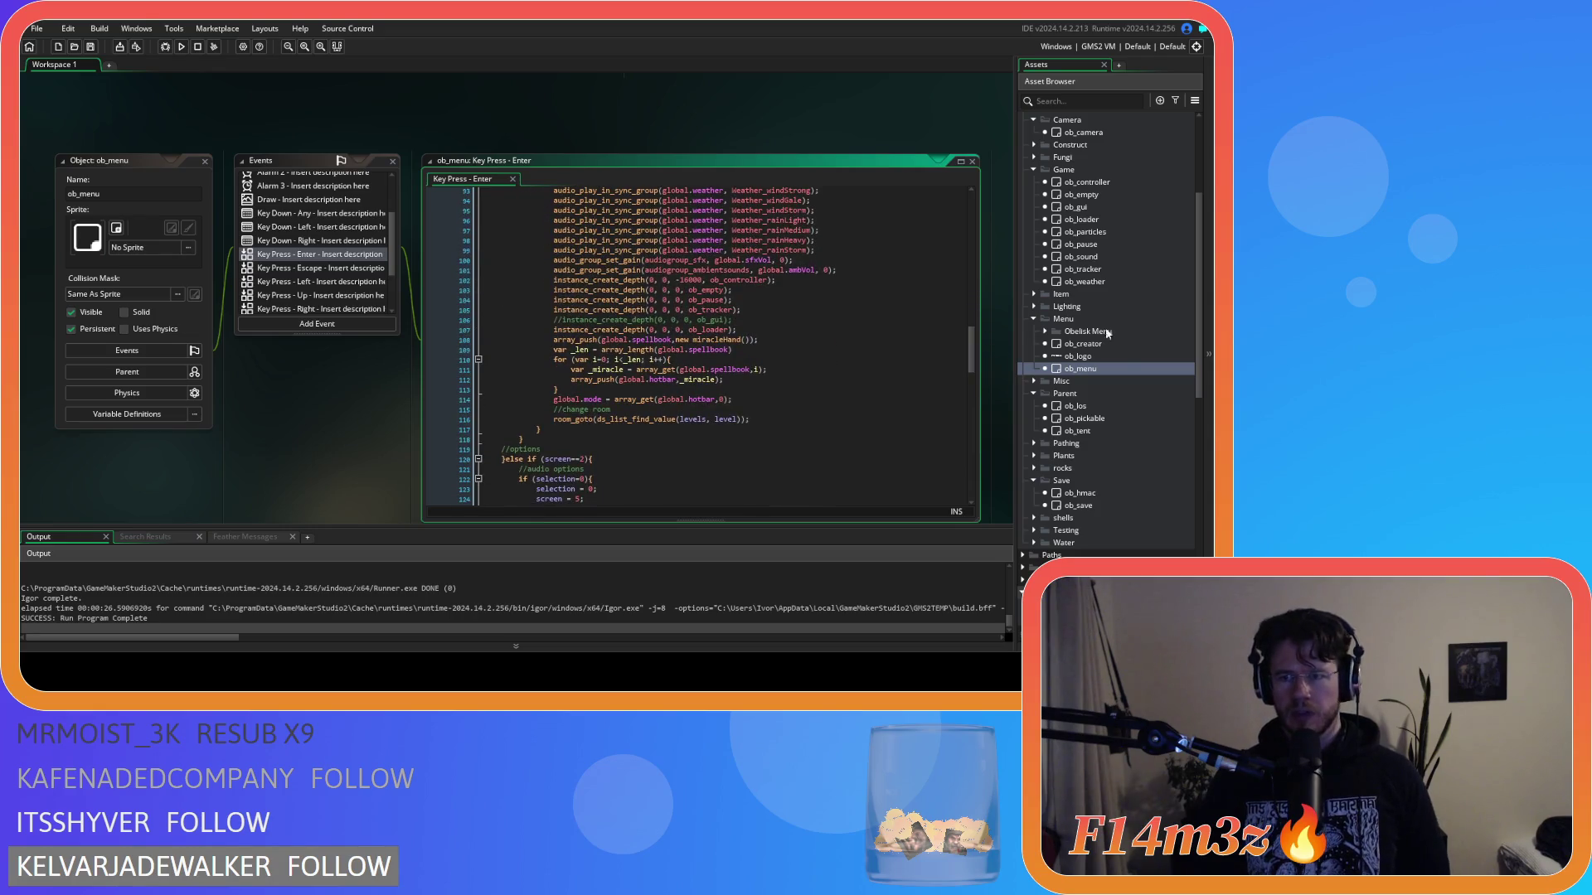
{"action": "double_click", "coordinate": [1108, 345]}
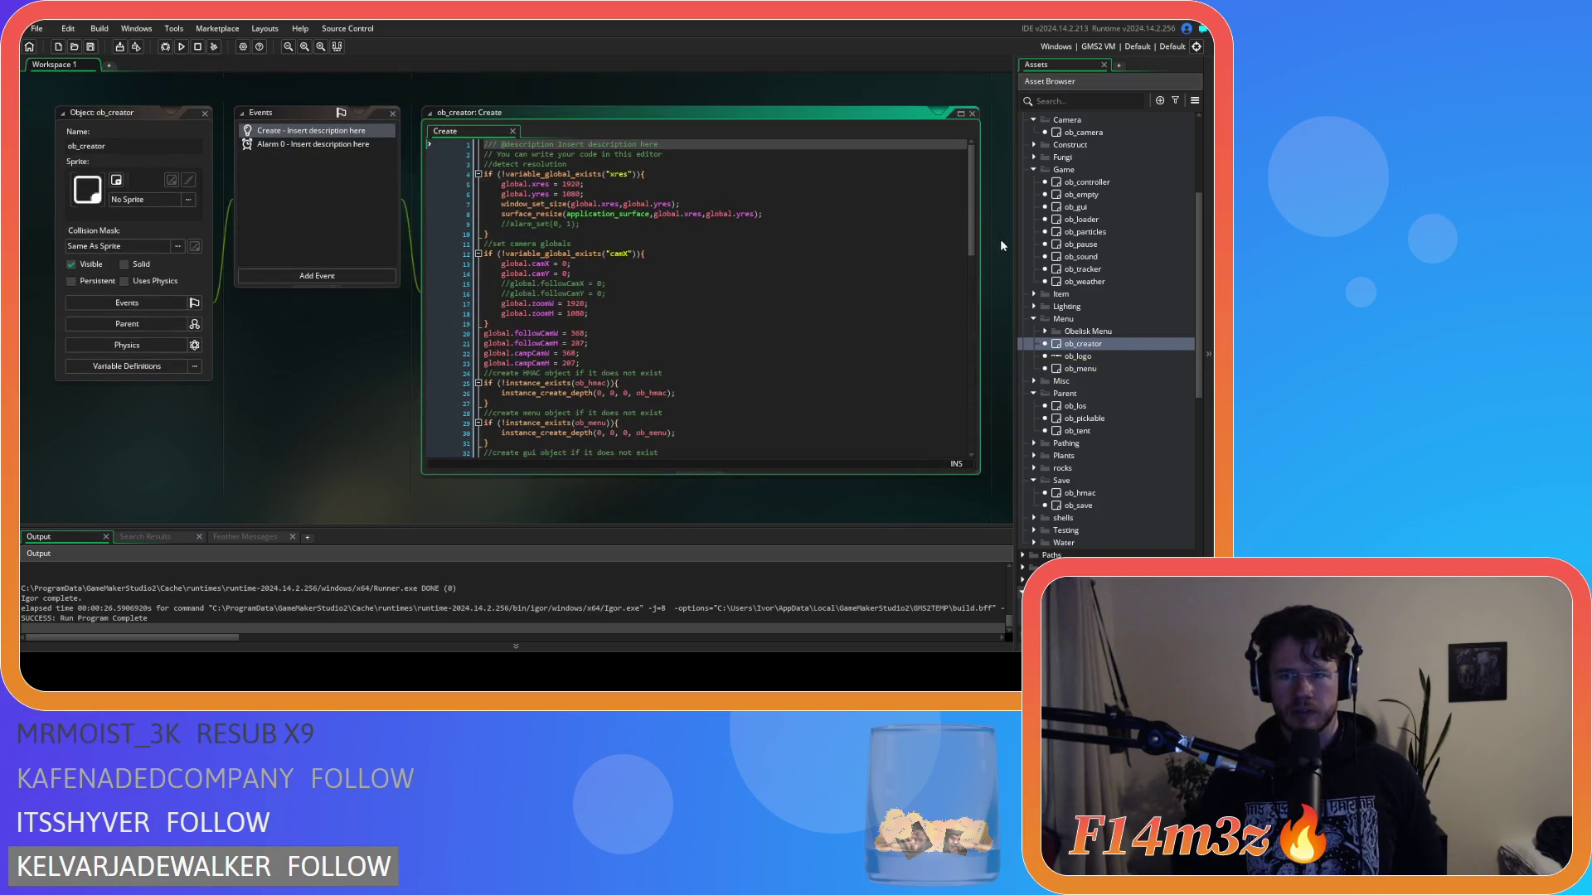
{"action": "scroll", "coordinate": [974, 266], "scroll_direction": "down", "scroll_amount": 2}
{"action": "mouse_move", "coordinate": [973, 265]}
{"action": "left_mouse_down"}
{"action": "mouse_move", "coordinate": [975, 330]}
{"action": "mouse_move", "coordinate": [963, 280]}
{"action": "left_mouse_up"}
{"action": "left_click", "coordinate": [838, 251]}
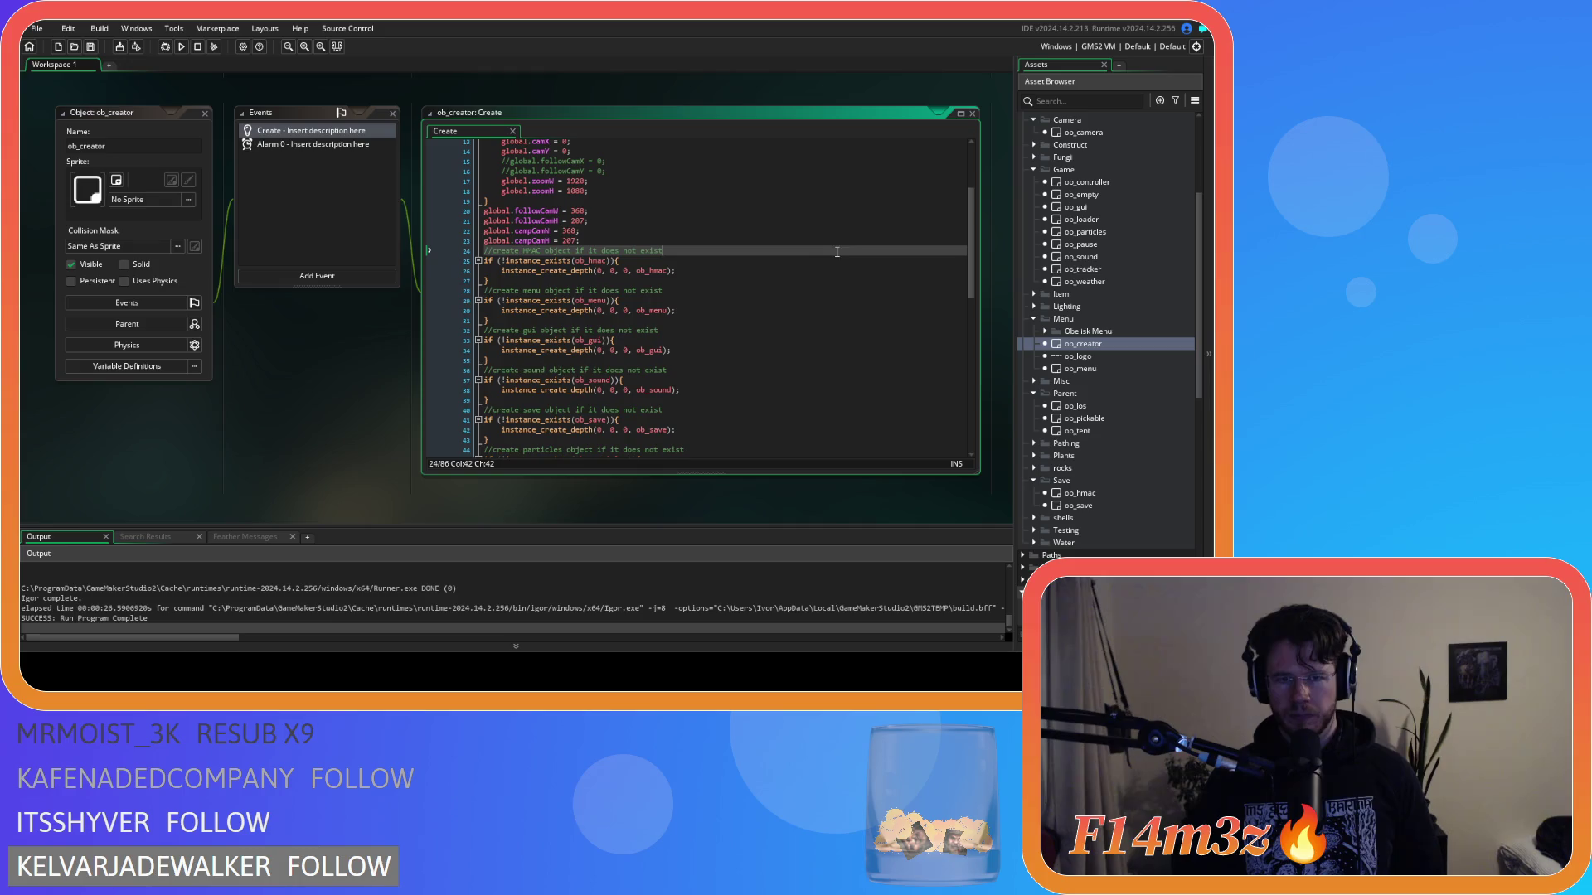
{"action": "left_click", "coordinate": [204, 114]}
{"action": "scroll", "coordinate": [1132, 240], "scroll_direction": "up", "scroll_amount": 4}
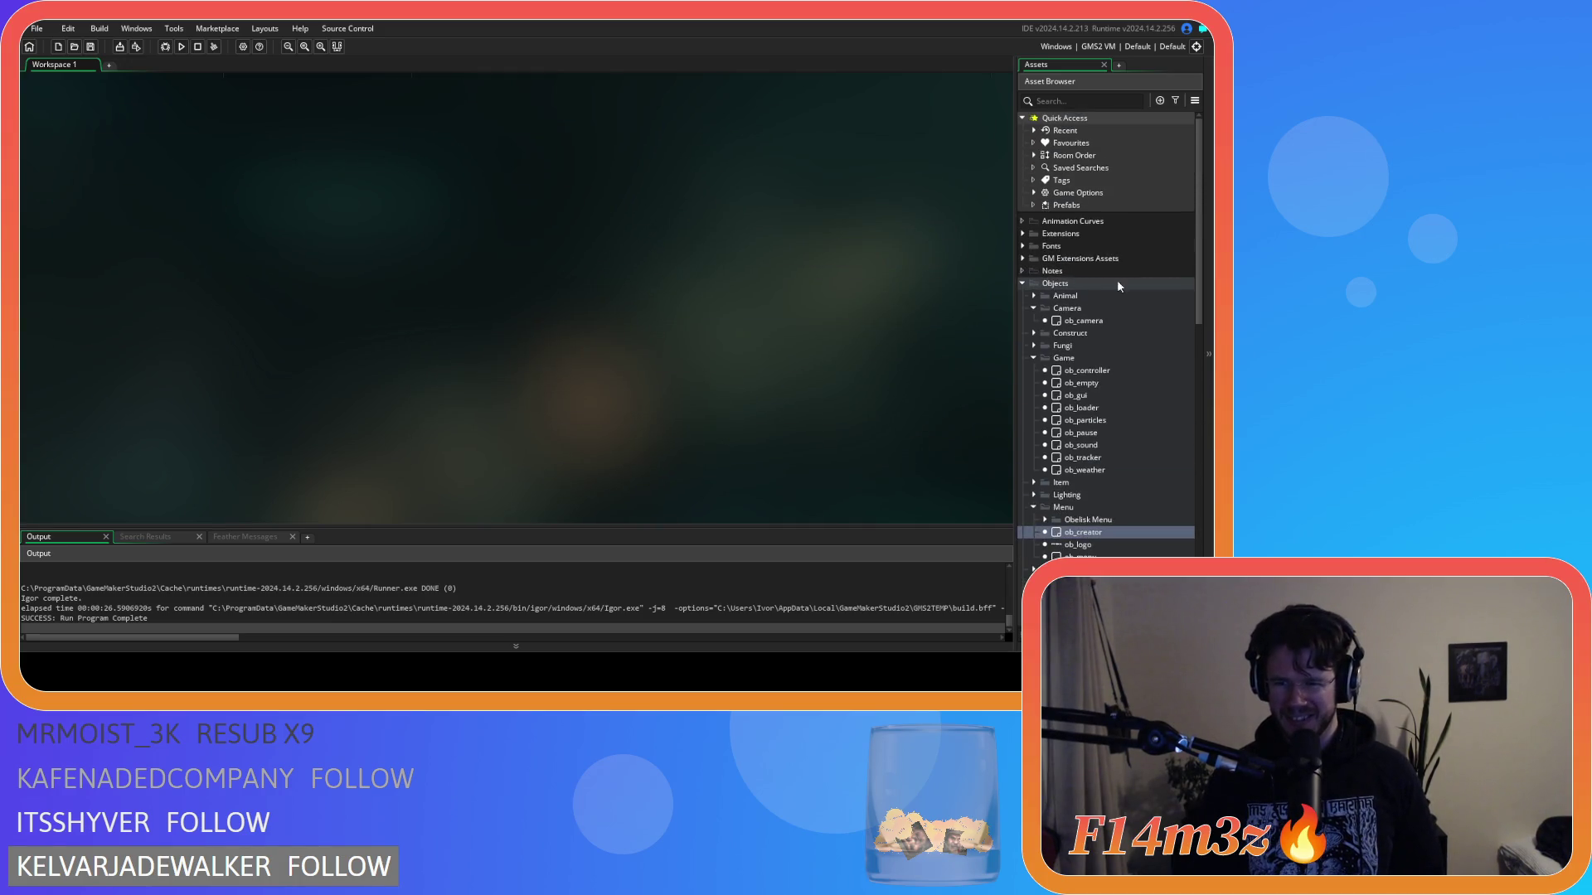
Step: Search ob_loader's Step code for 'ob_camera', go to line 199, then close ob_loader
{"action": "double_click", "coordinate": [1086, 407]}
{"action": "left_click", "coordinate": [602, 252]}
{"action": "key", "text": "ctrl+f"}
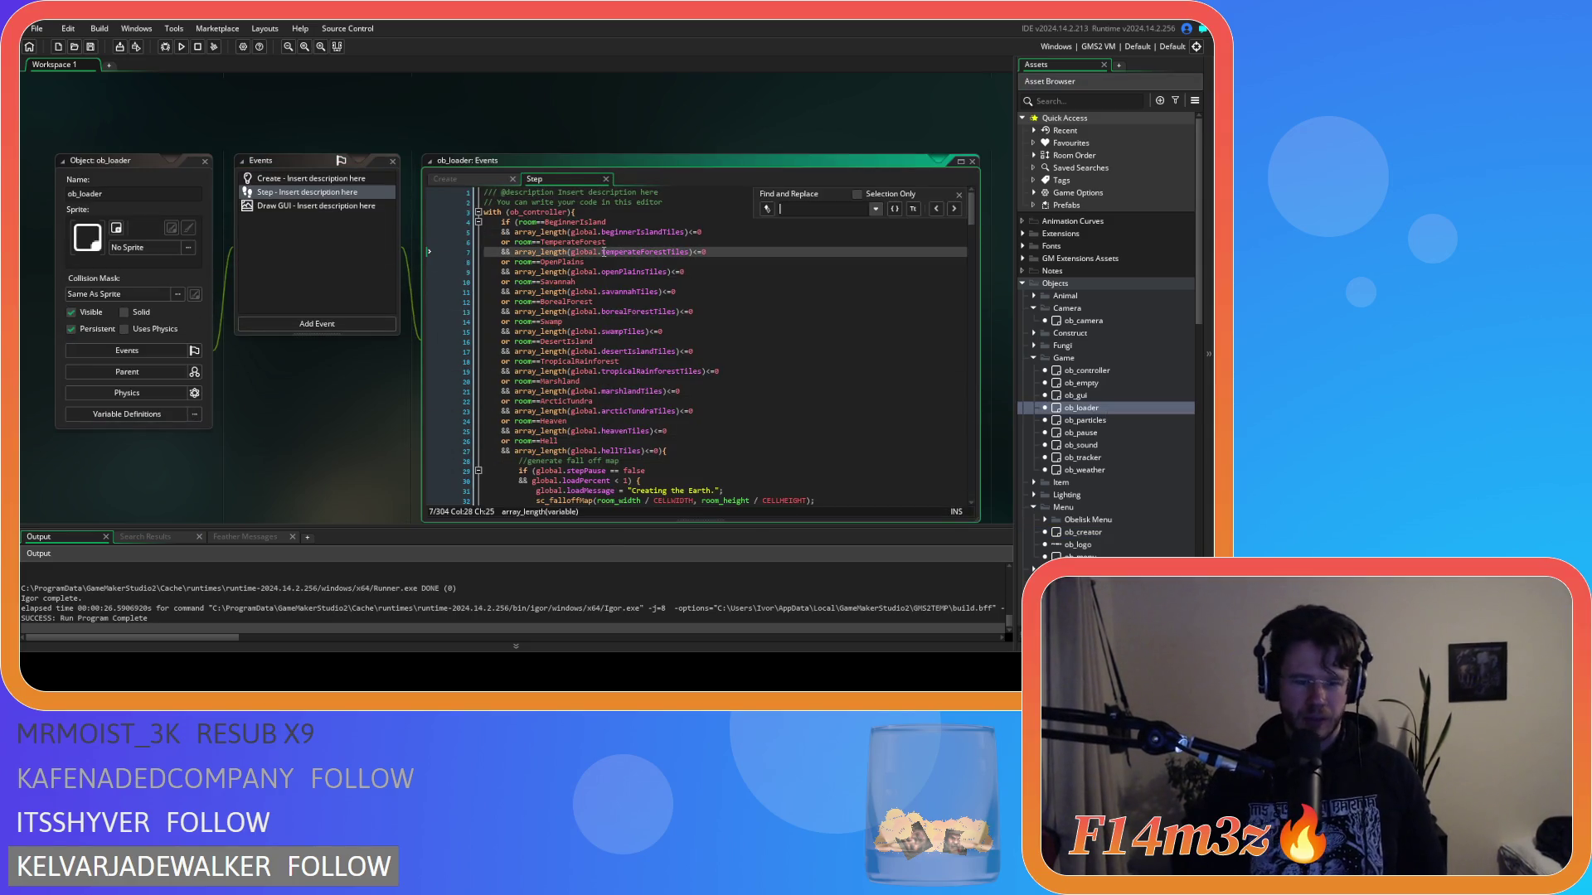
{"action": "type", "text": "ob_camera"}
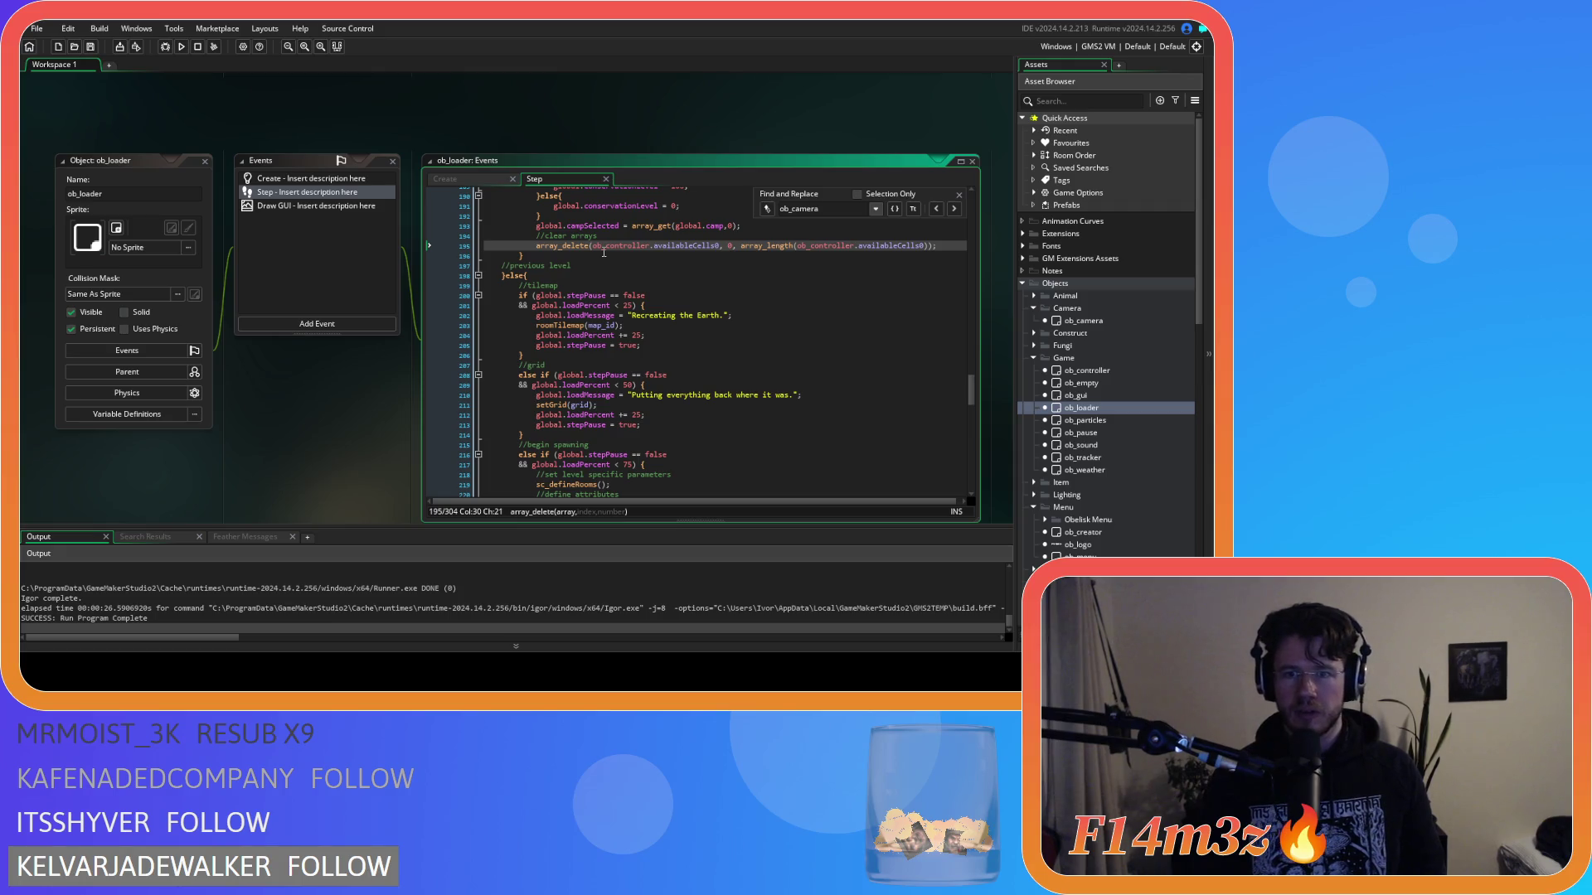
{"action": "left_click", "coordinate": [958, 195]}
{"action": "left_click", "coordinate": [746, 285]}
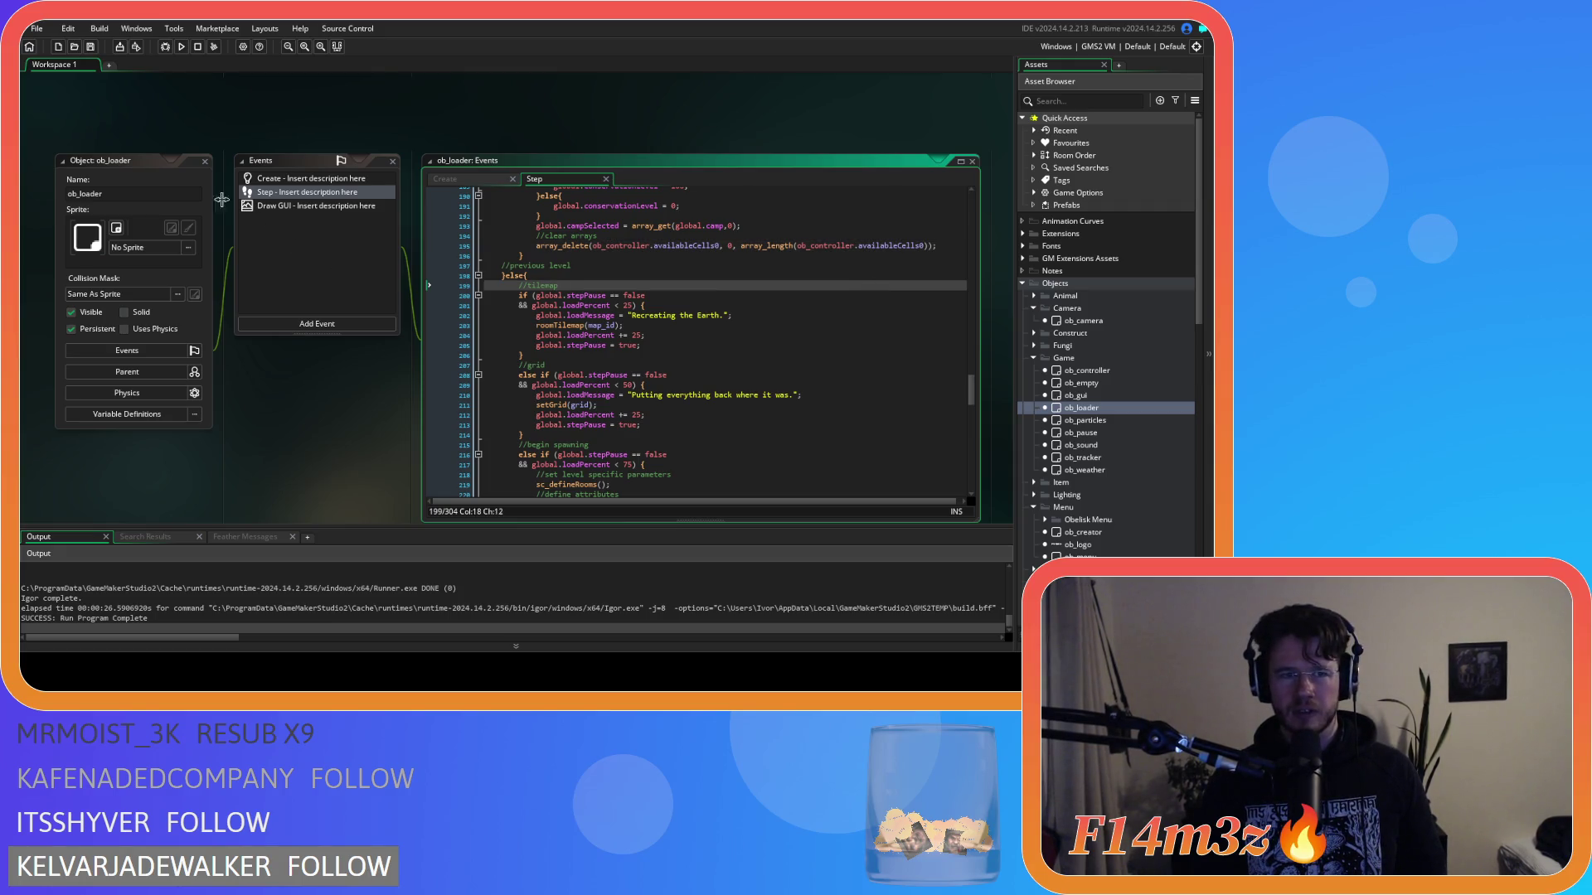
{"action": "left_click", "coordinate": [205, 161]}
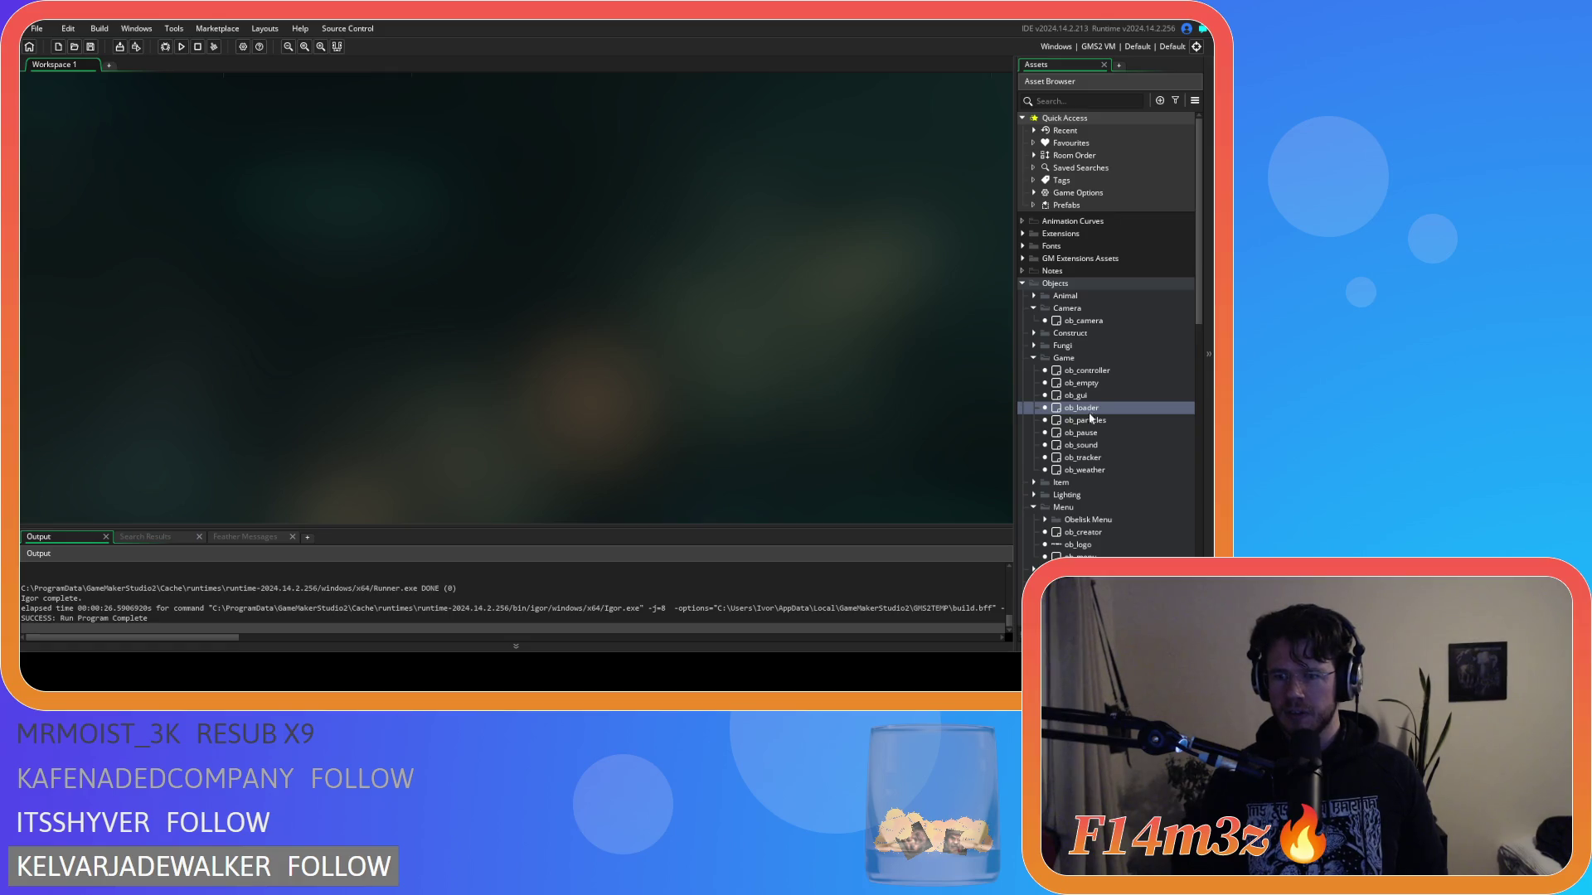
Step: Check ob_controller's Room Start code at the ob_camera creation line 69, then close it
{"action": "scroll", "coordinate": [1115, 432], "scroll_direction": "down", "scroll_amount": 2}
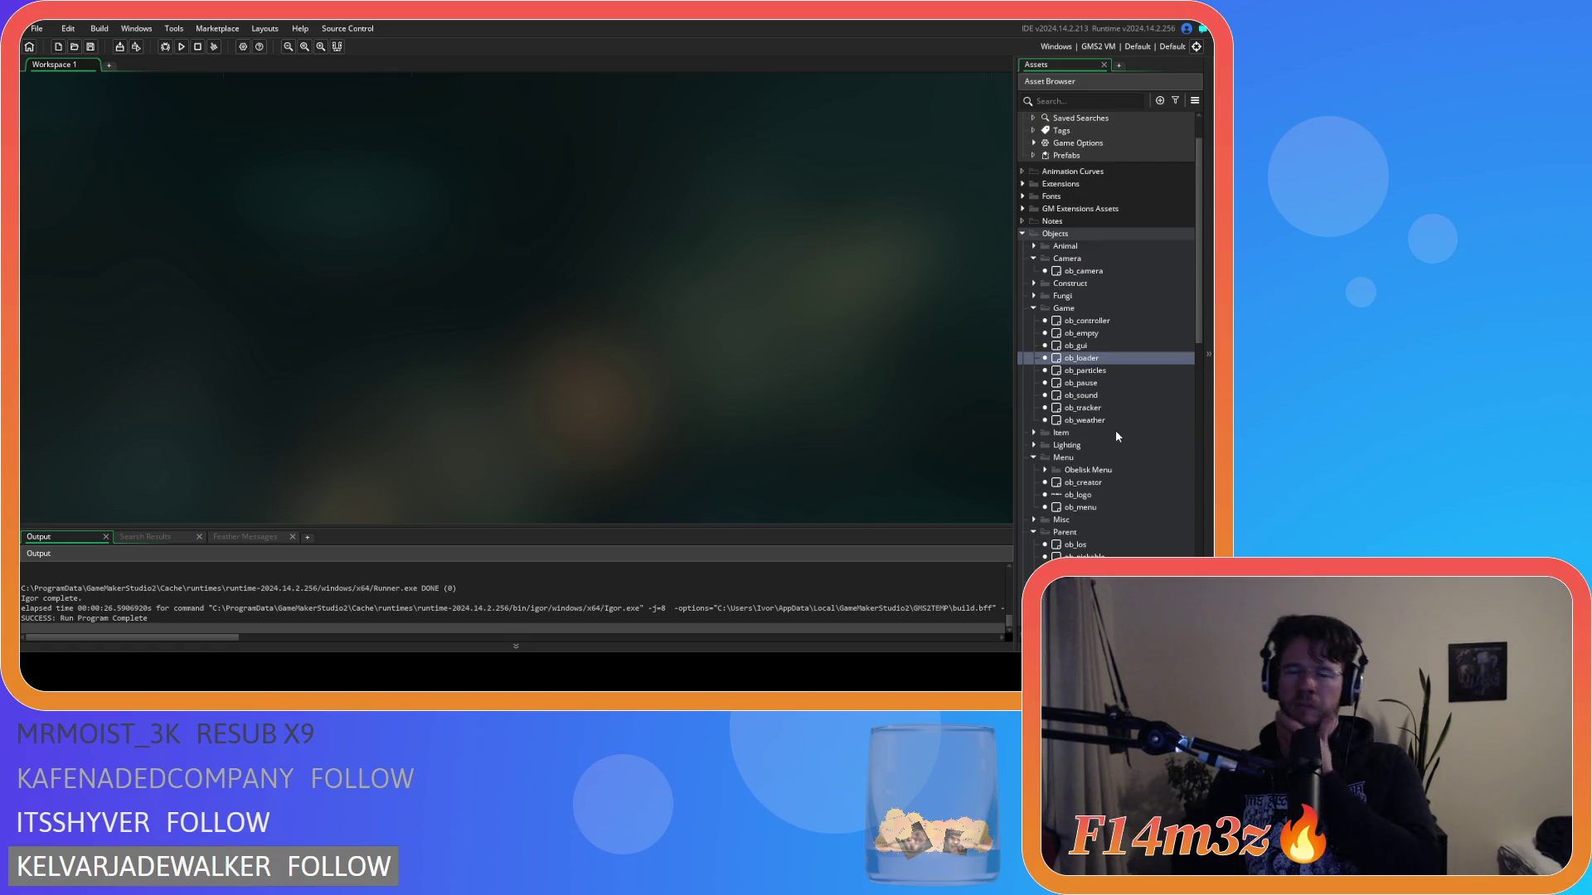
{"action": "double_click", "coordinate": [1047, 323]}
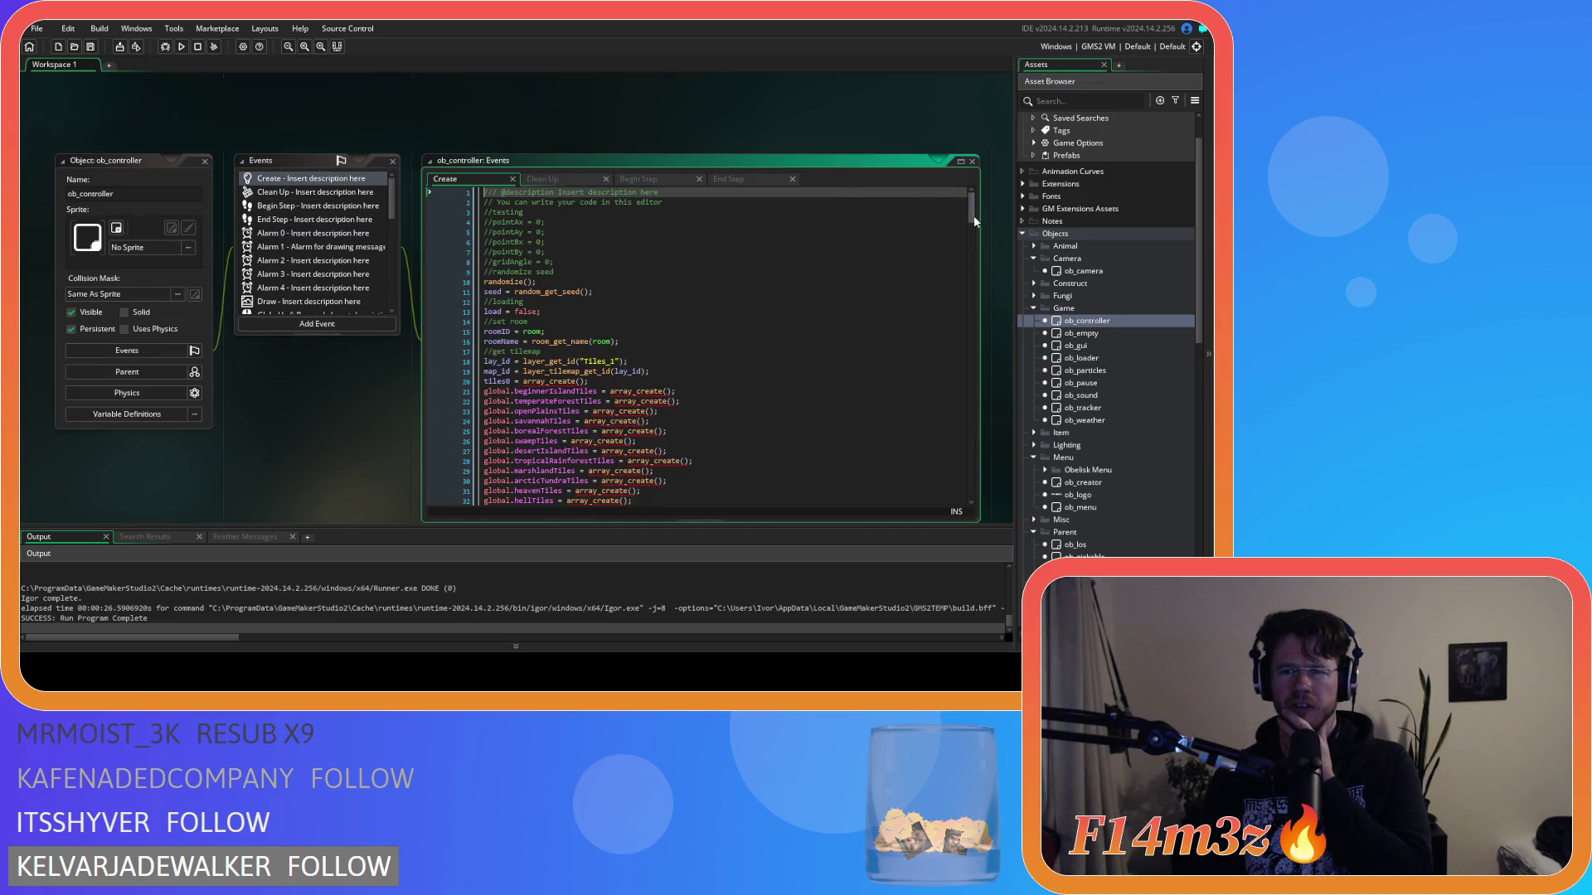
{"action": "mouse_move", "coordinate": [973, 206]}
{"action": "left_mouse_down"}
{"action": "mouse_move", "coordinate": [984, 511]}
{"action": "mouse_move", "coordinate": [959, 207]}
{"action": "left_mouse_up"}
{"action": "scroll", "coordinate": [315, 249], "scroll_direction": "down", "scroll_amount": 10}
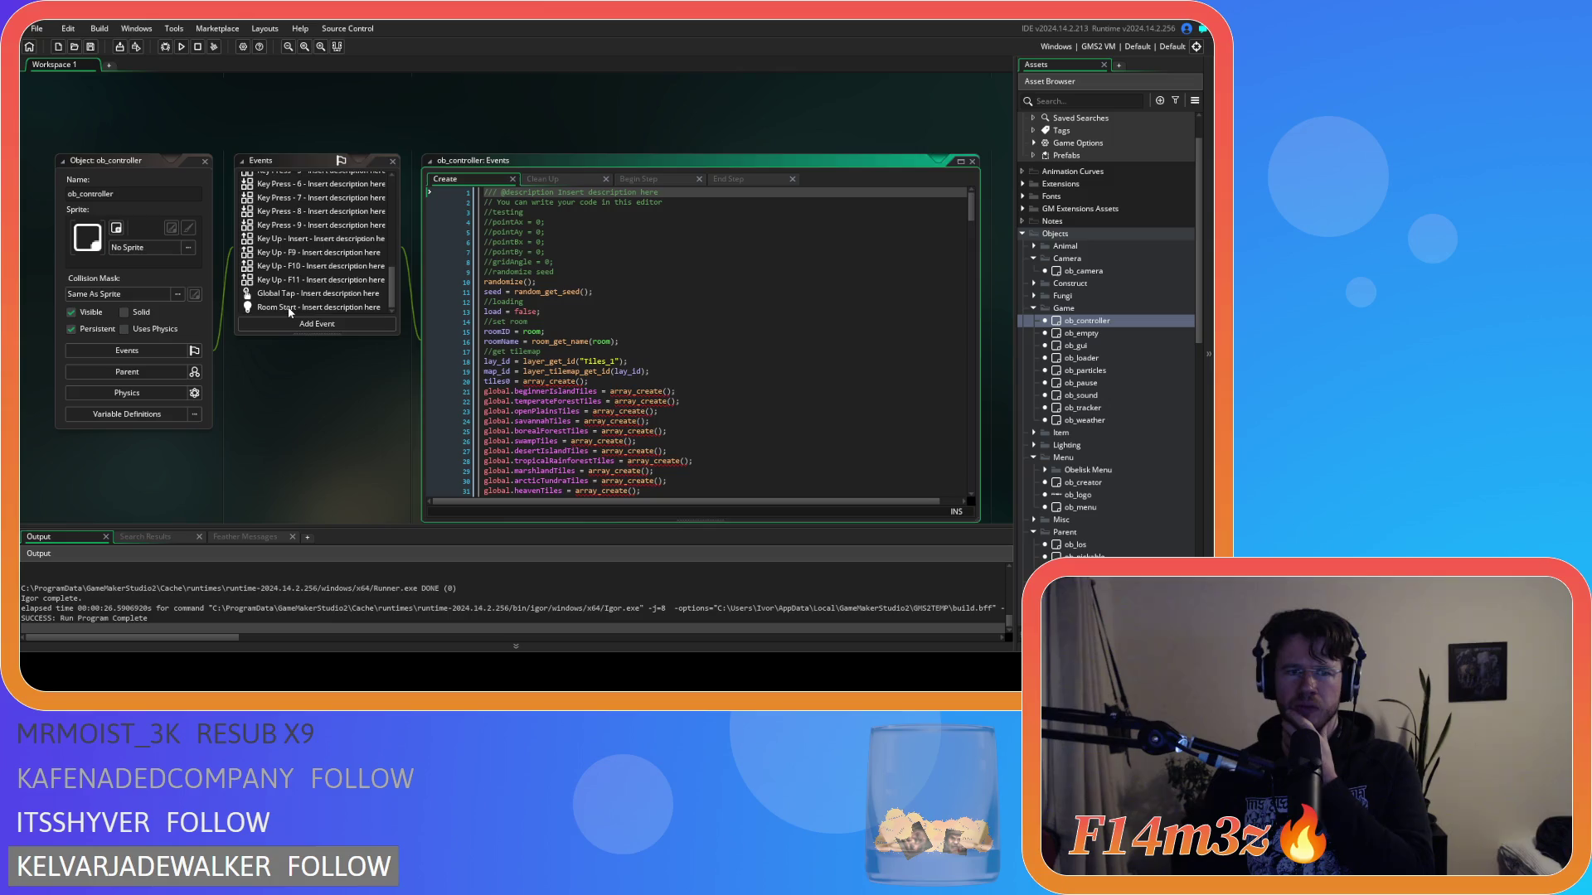
{"action": "left_click", "coordinate": [319, 307]}
{"action": "left_click_drag", "start_coordinate": [971, 263], "coordinate": [980, 448]}
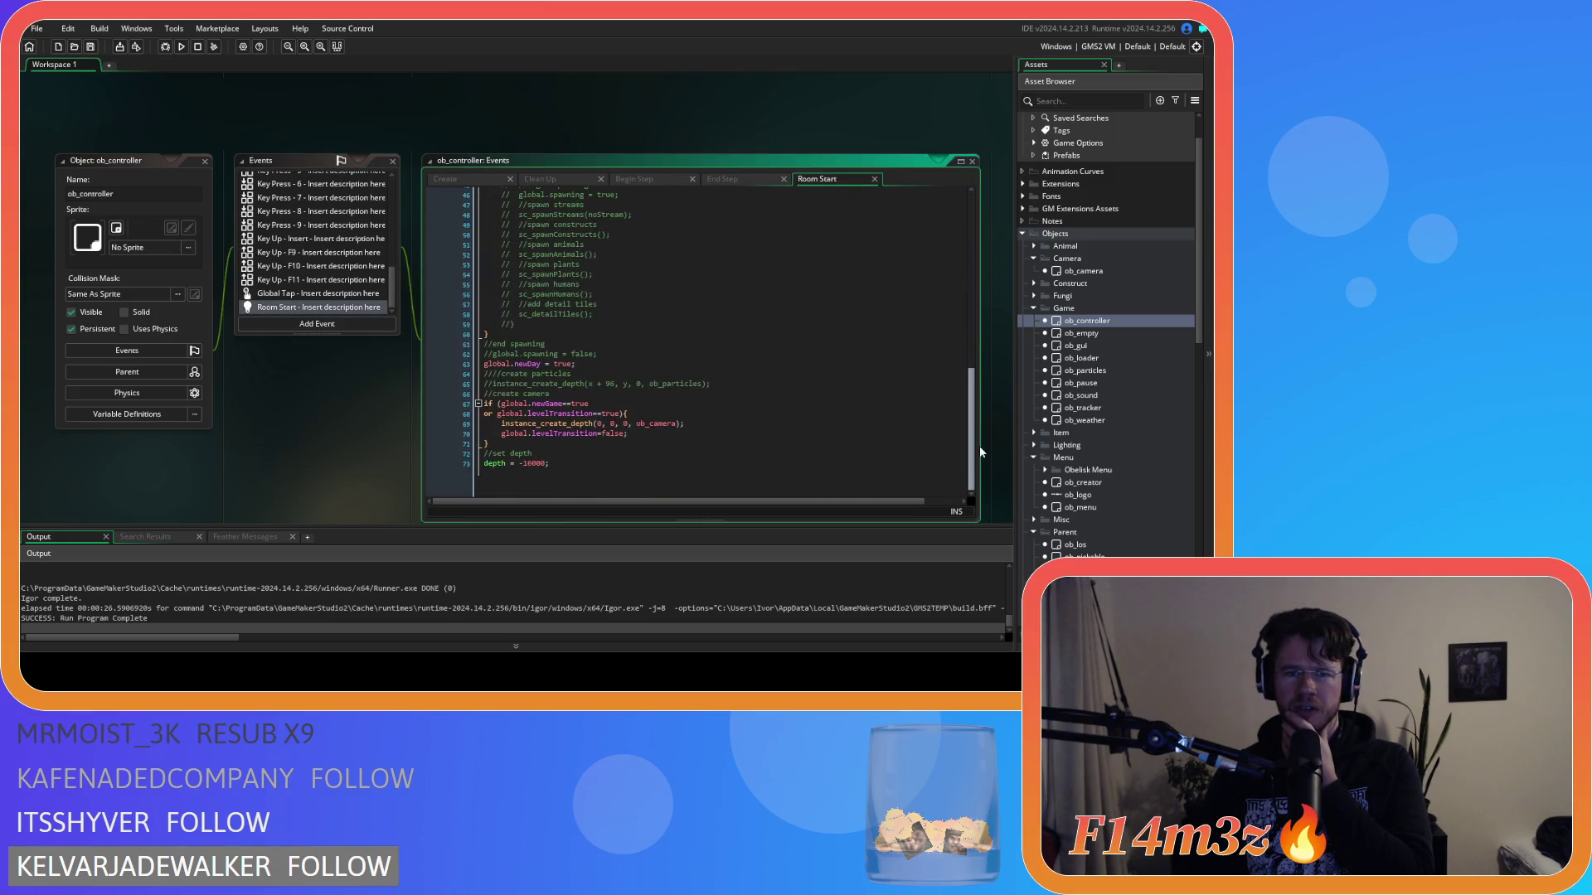
{"action": "left_click", "coordinate": [776, 434]}
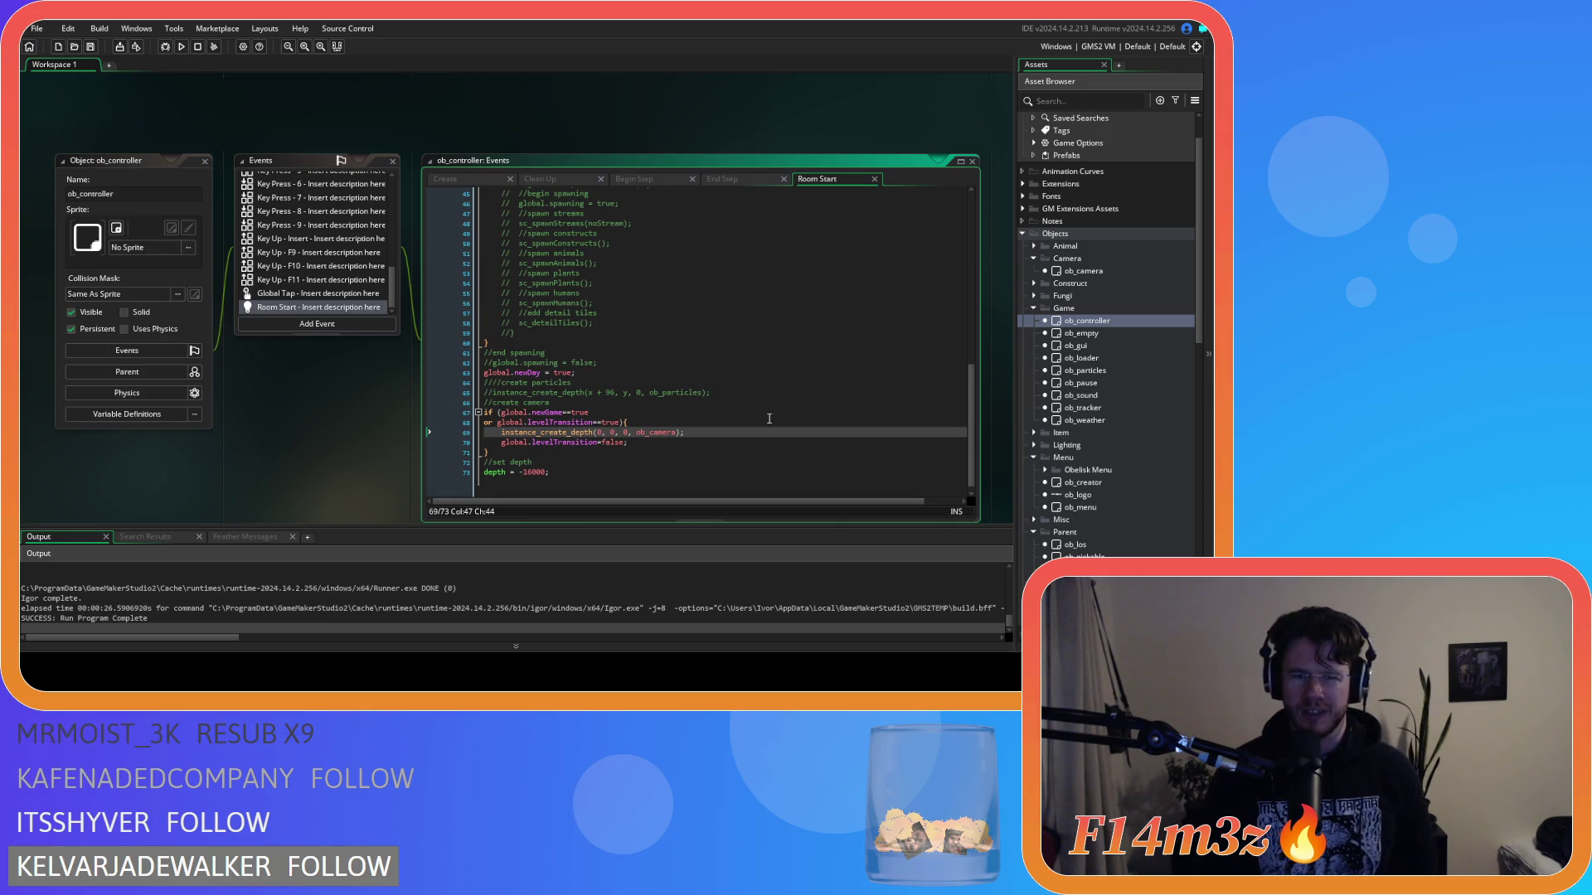
{"action": "left_click", "coordinate": [209, 161]}
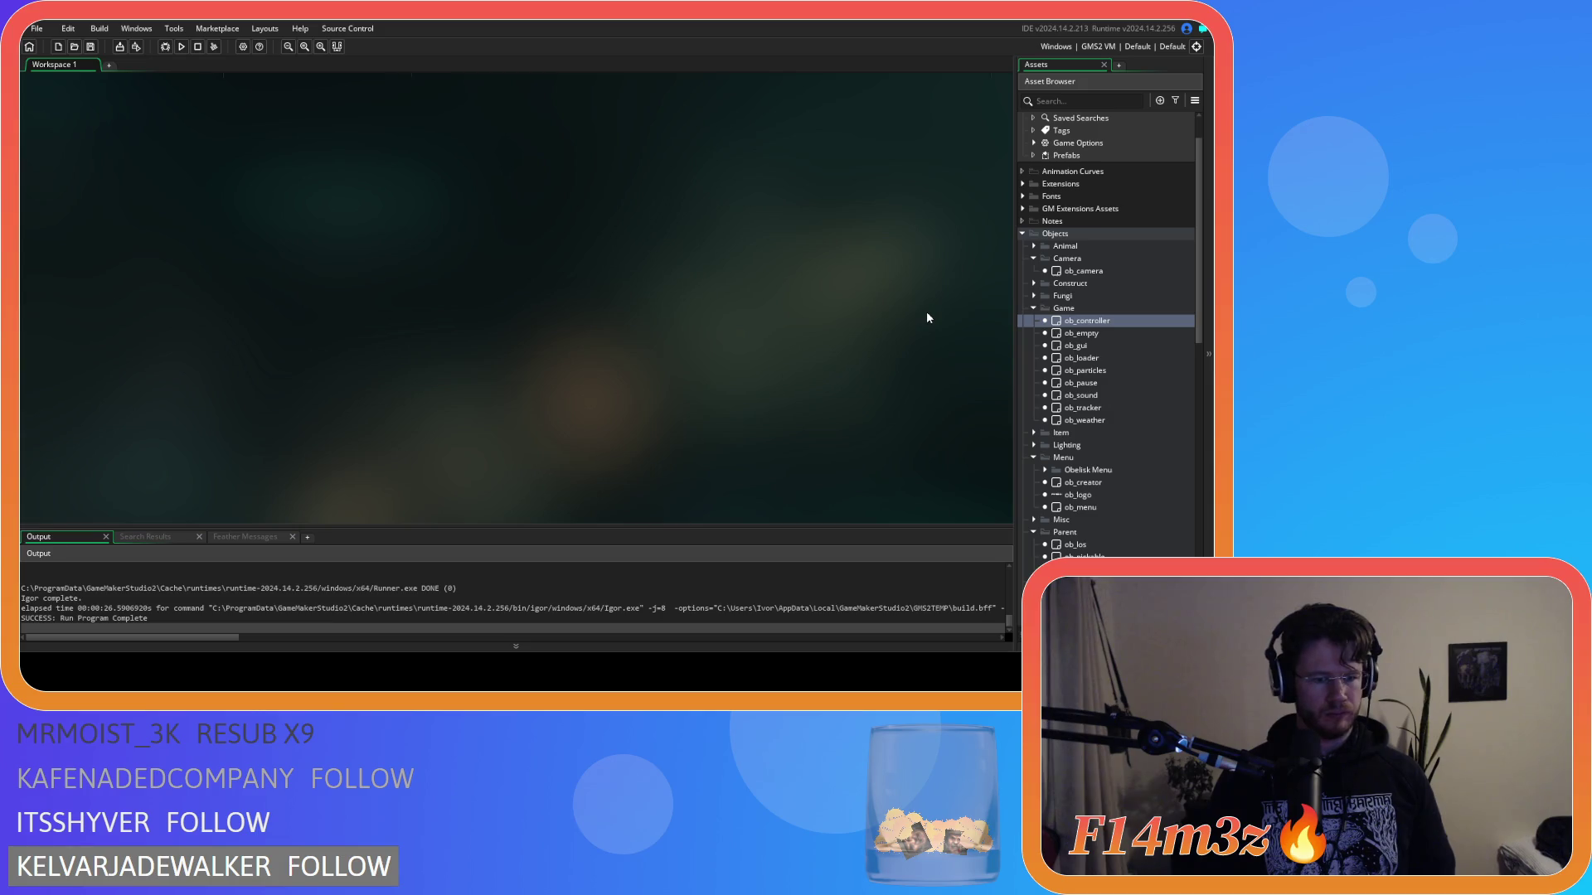
{"action": "double_click", "coordinate": [1134, 271]}
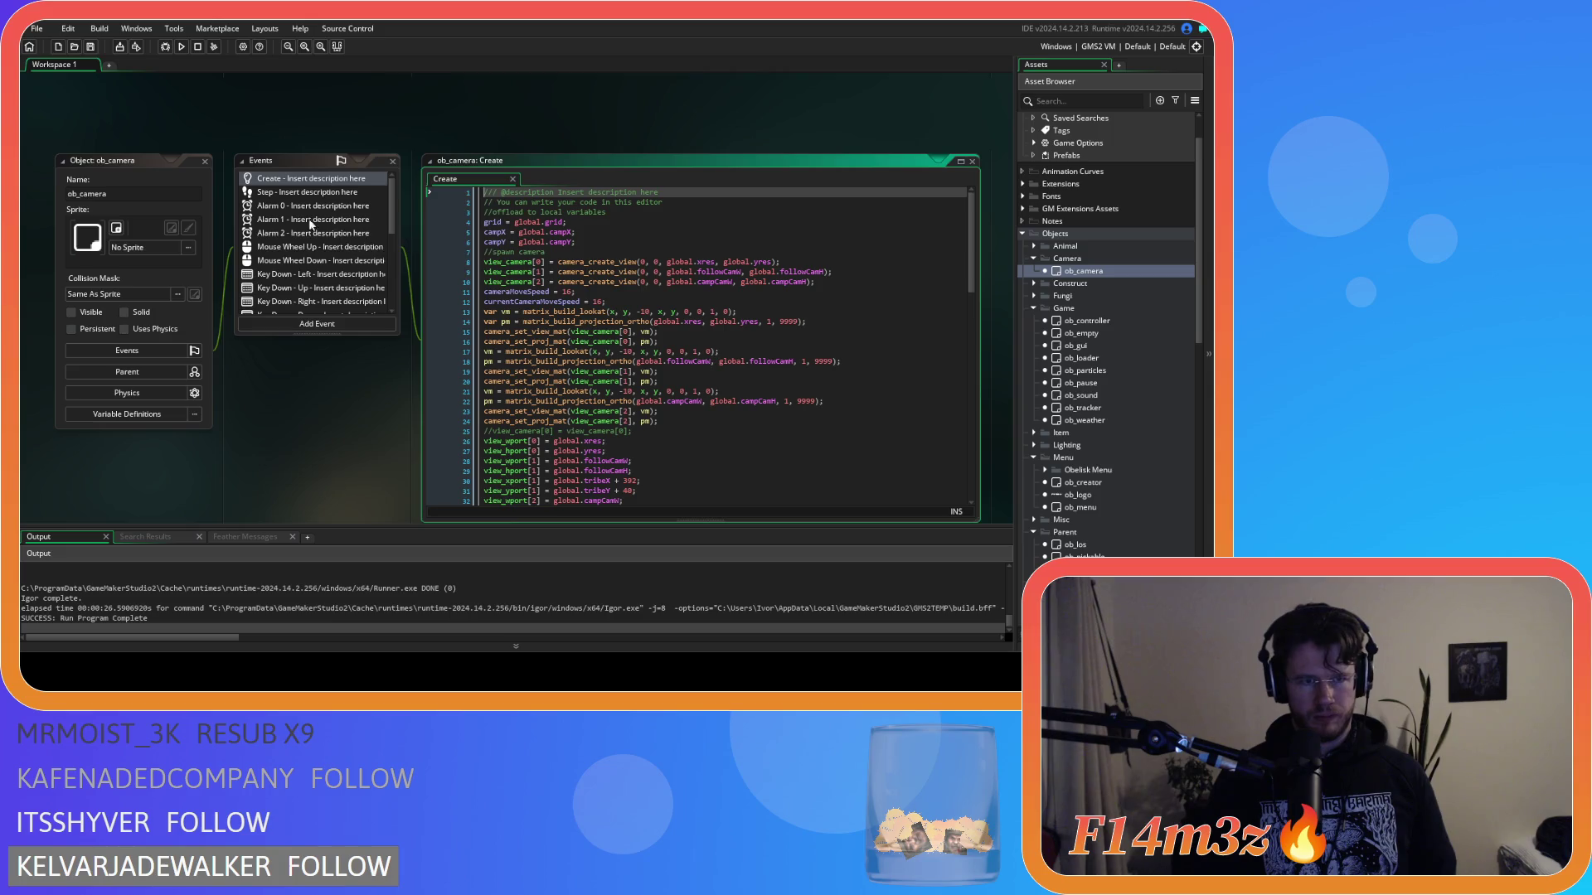
{"action": "left_click", "coordinate": [268, 196]}
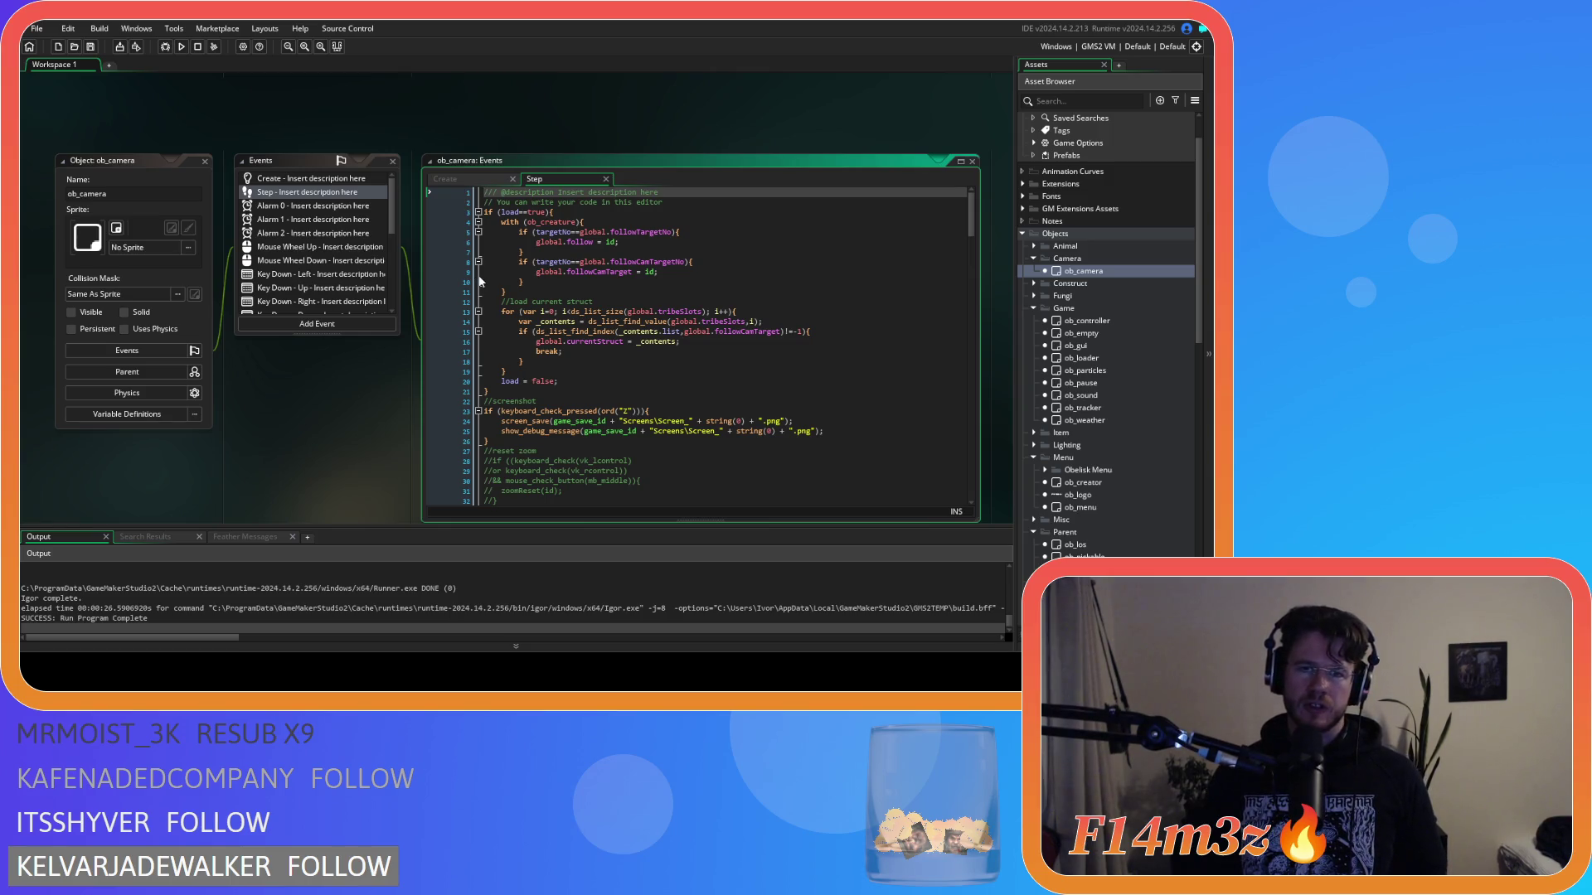
{"action": "scroll", "coordinate": [711, 300], "scroll_direction": "down", "scroll_amount": 13}
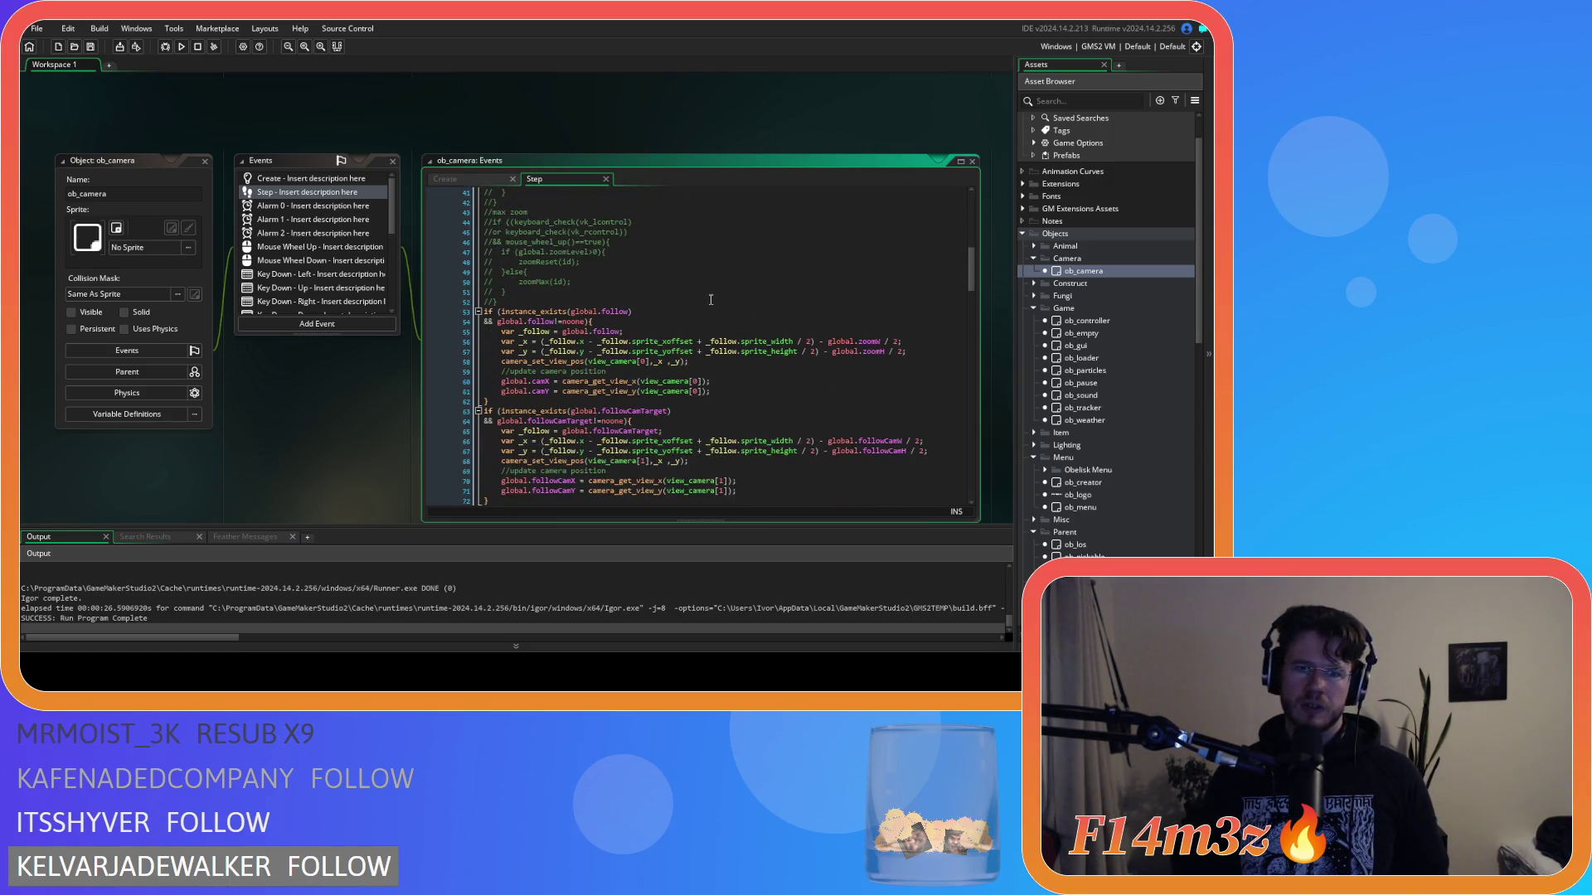
{"action": "left_click", "coordinate": [204, 162]}
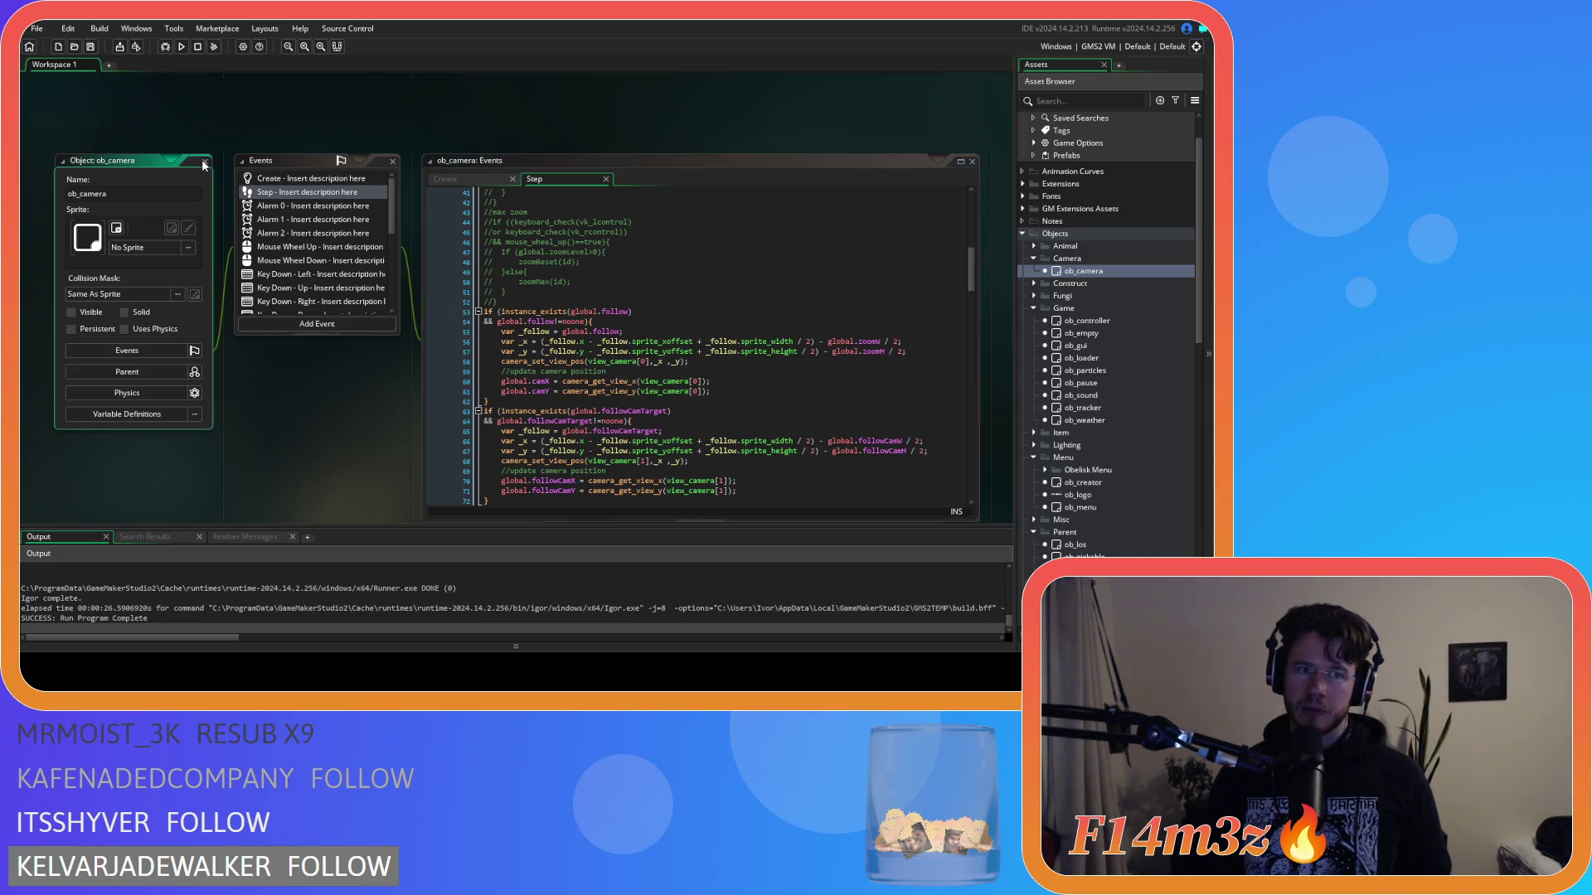
Step: Reopen ob_camera's Create code and select the global.campCamTarget and campCamTargetNo declarations
{"action": "left_click", "coordinate": [1095, 273]}
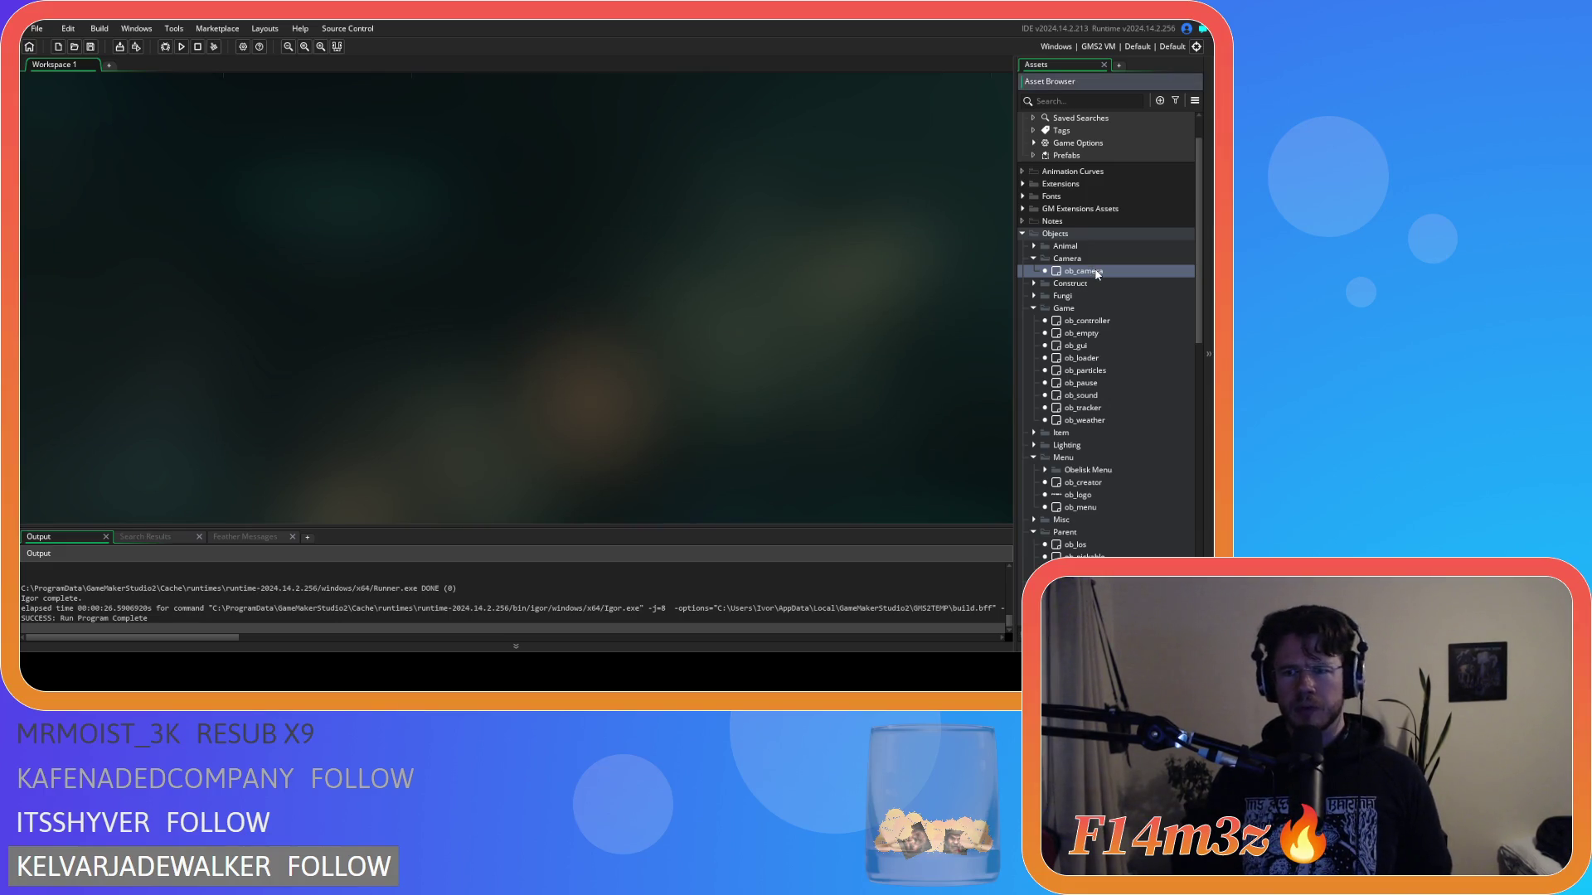
{"action": "double_click", "coordinate": [1095, 273]}
{"action": "scroll", "coordinate": [625, 306], "scroll_direction": "down", "scroll_amount": 10}
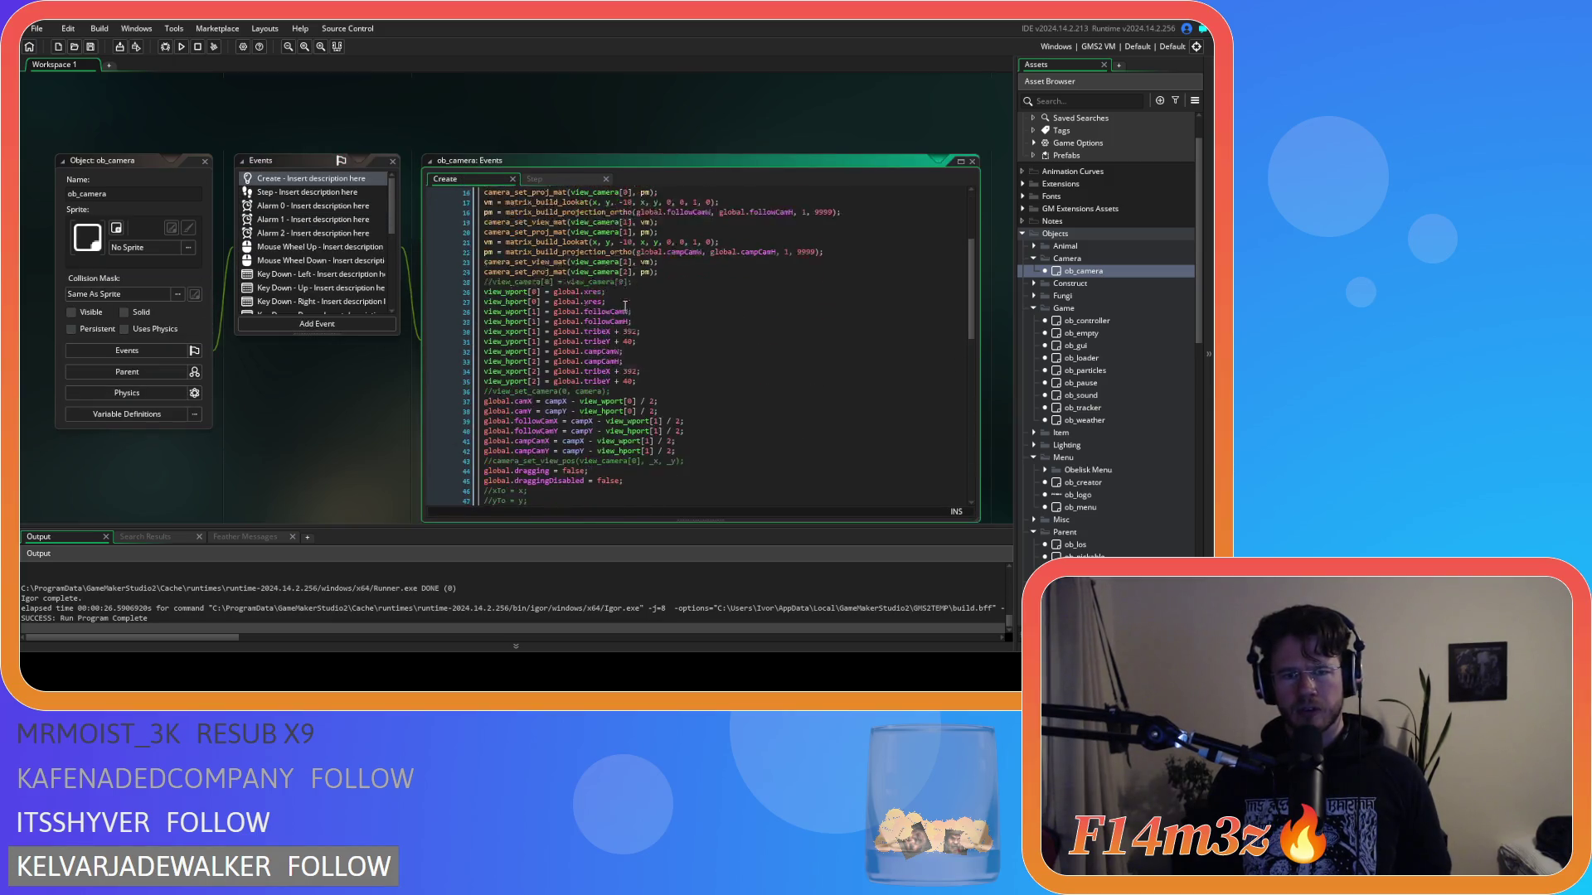
{"action": "scroll", "coordinate": [625, 306], "scroll_direction": "down", "scroll_amount": 4}
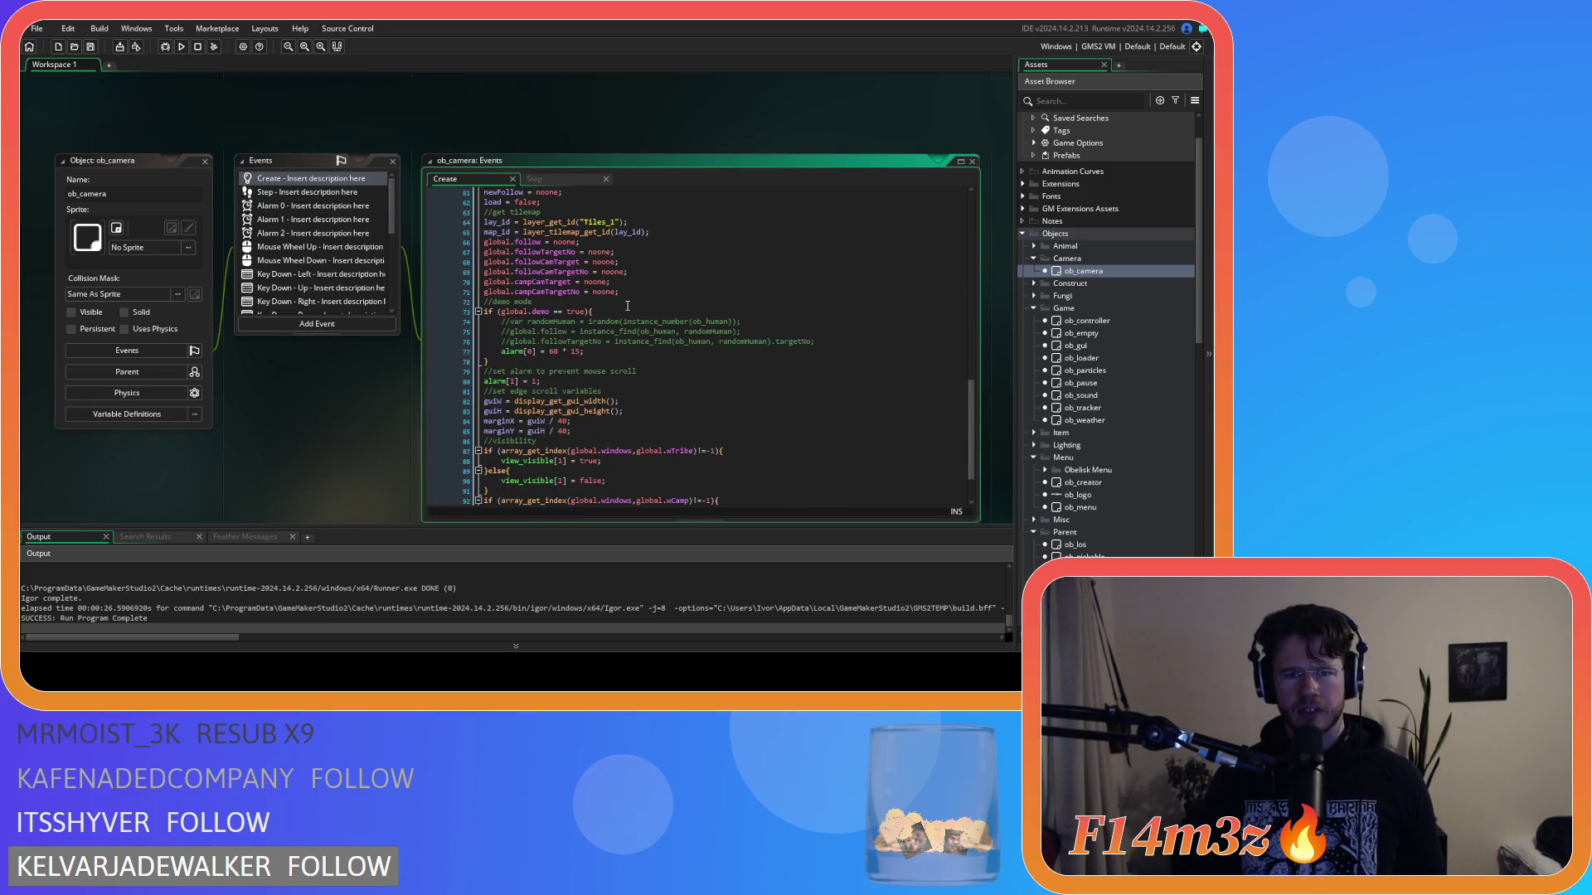
{"action": "left_click_drag", "start_coordinate": [612, 282], "coordinate": [481, 287]}
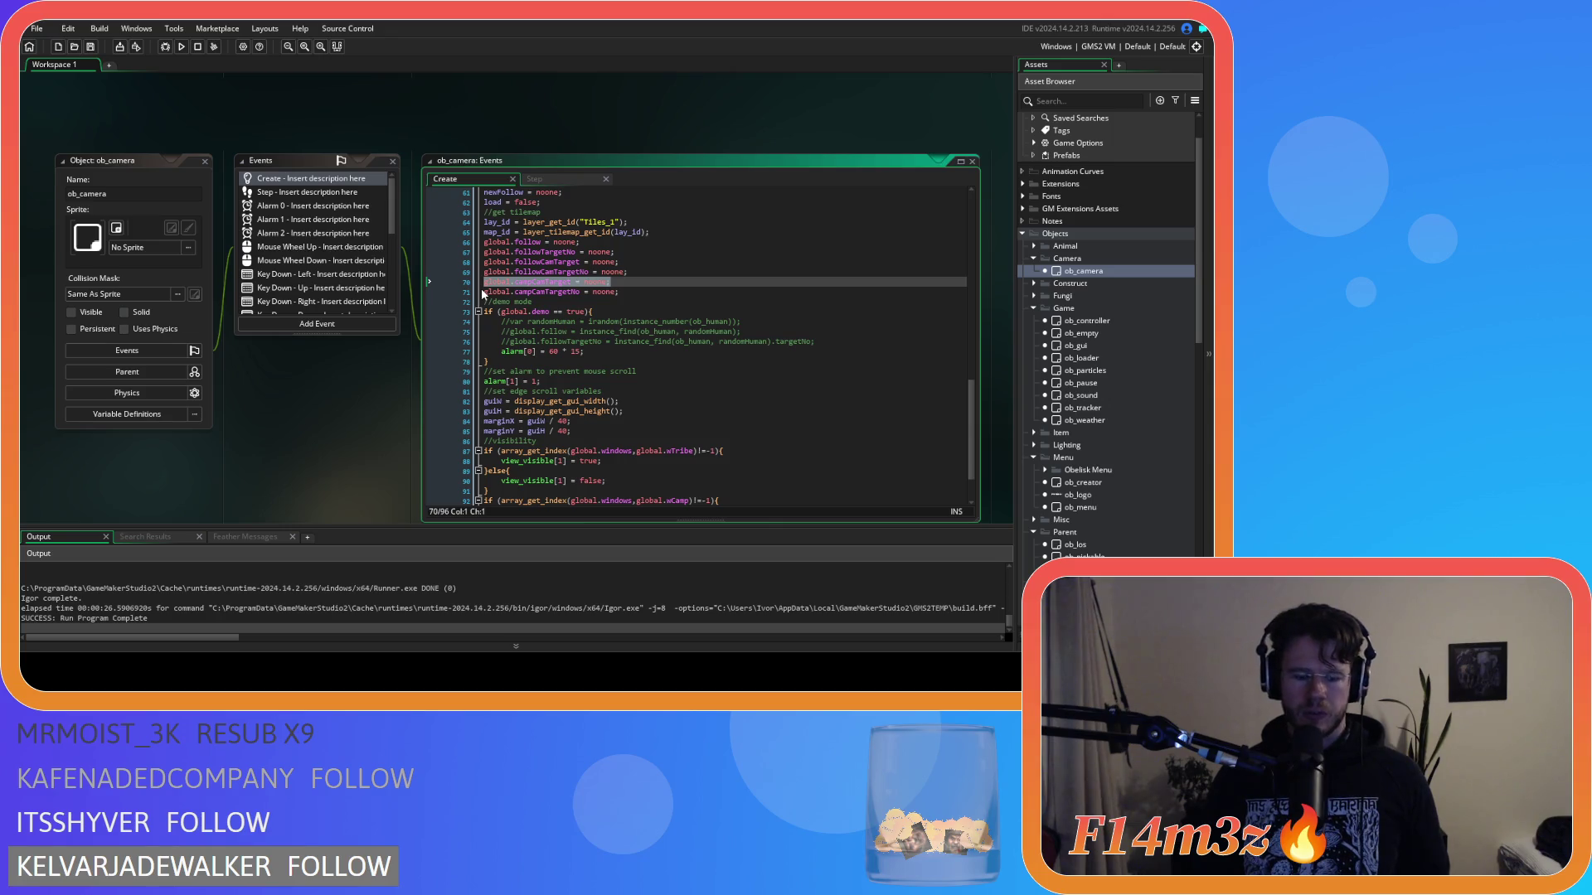
{"action": "left_click_drag", "start_coordinate": [618, 292], "coordinate": [455, 290]}
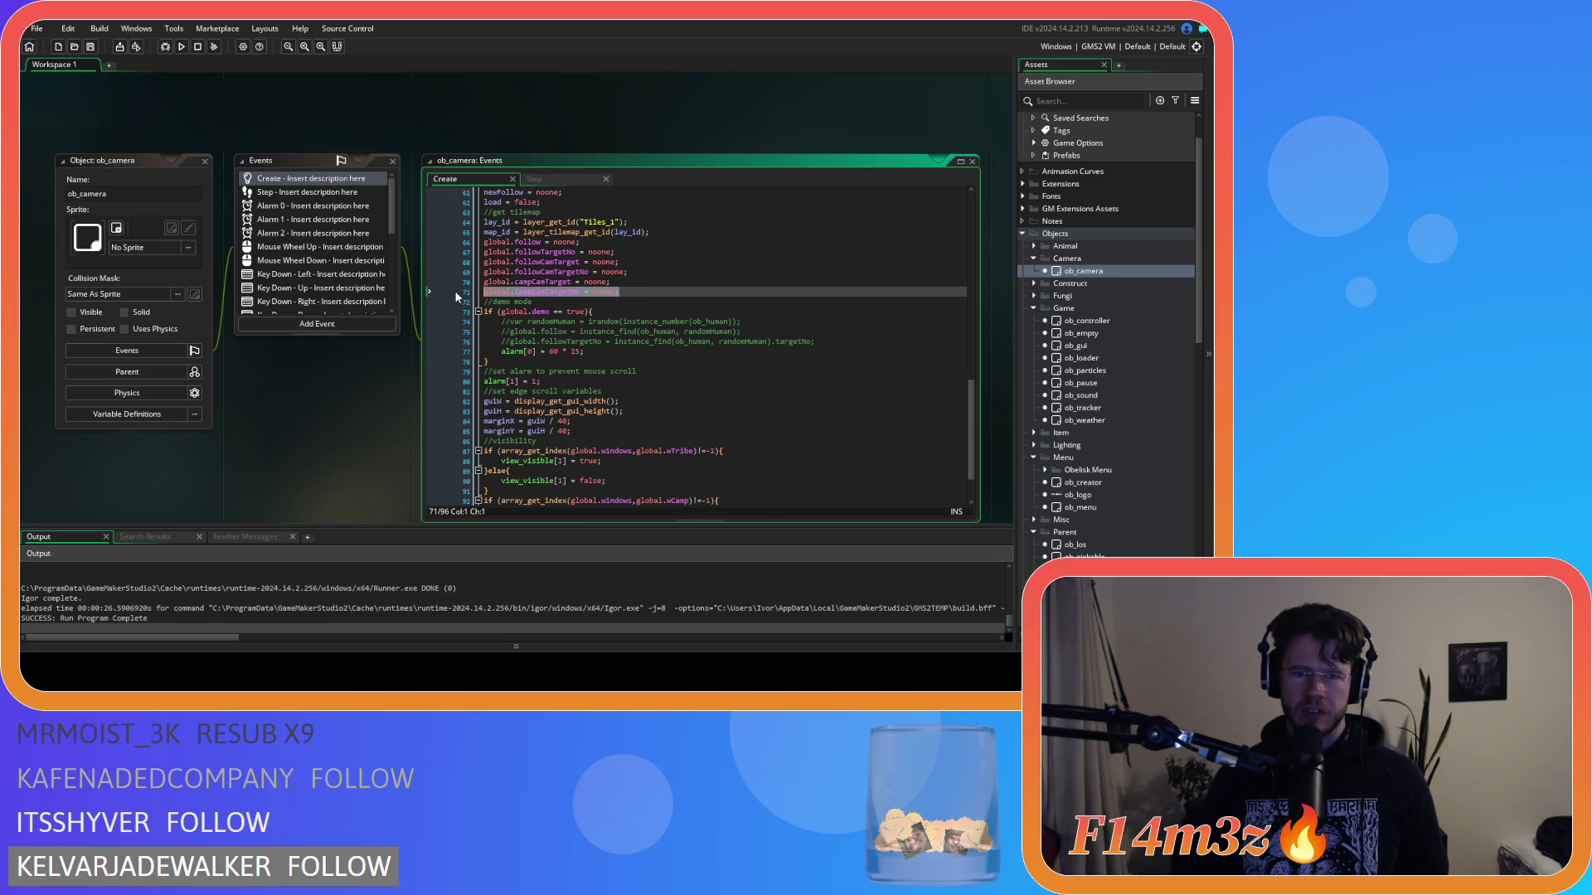
{"action": "left_click_drag", "start_coordinate": [572, 282], "coordinate": [449, 289]}
{"action": "scroll", "coordinate": [1088, 320], "scroll_direction": "down", "scroll_amount": 15}
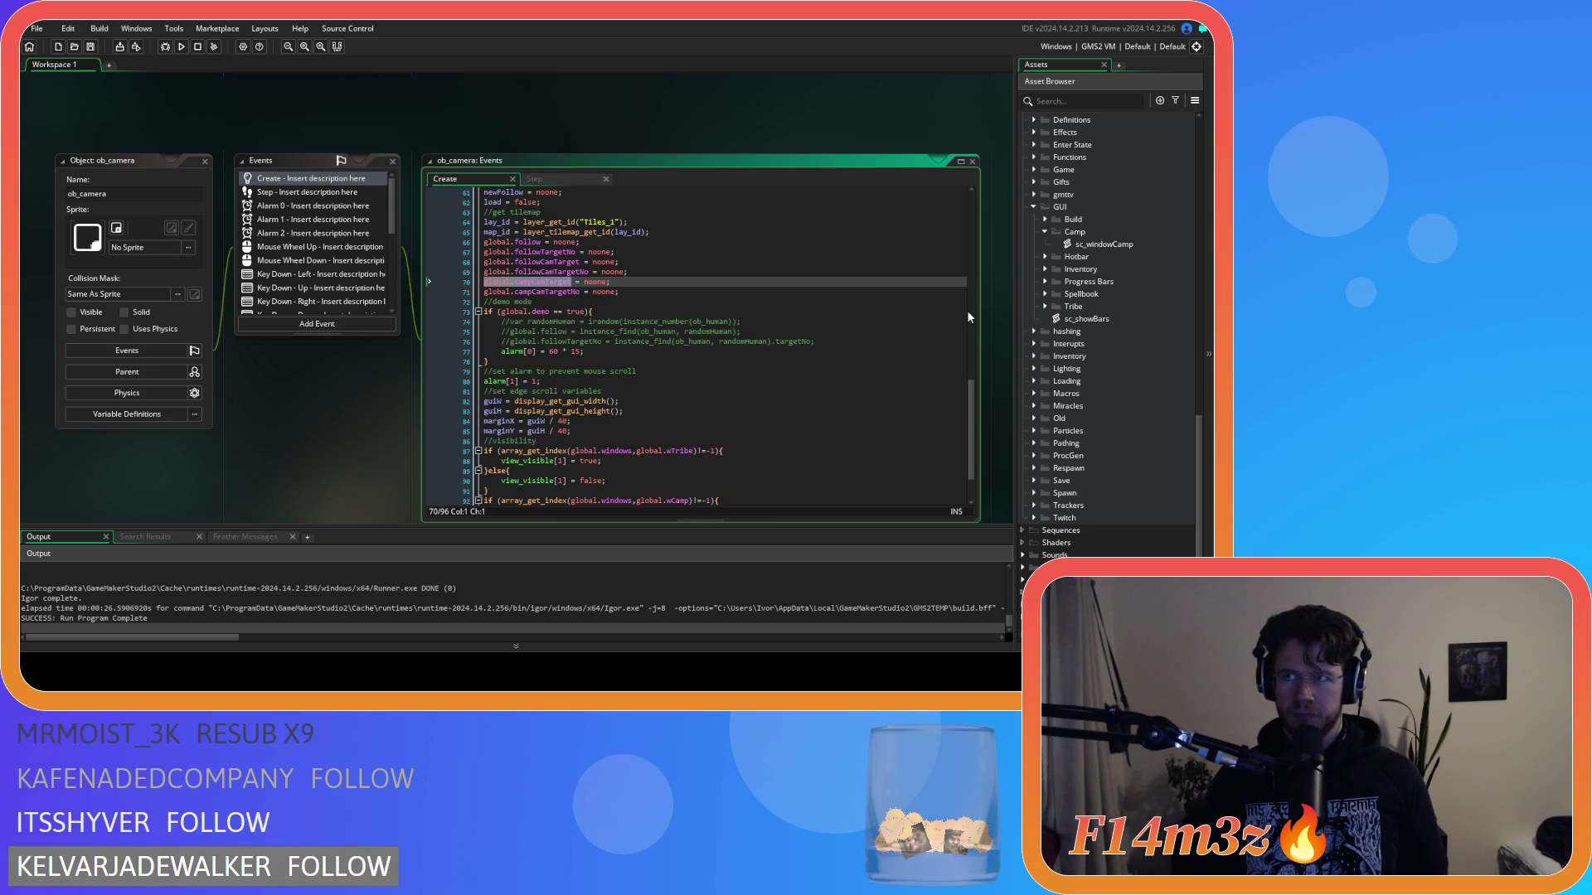
Step: In sc_loadBuild, add 'global.campCamTarget = id;' after the campSelected line
{"action": "key", "text": "End"}
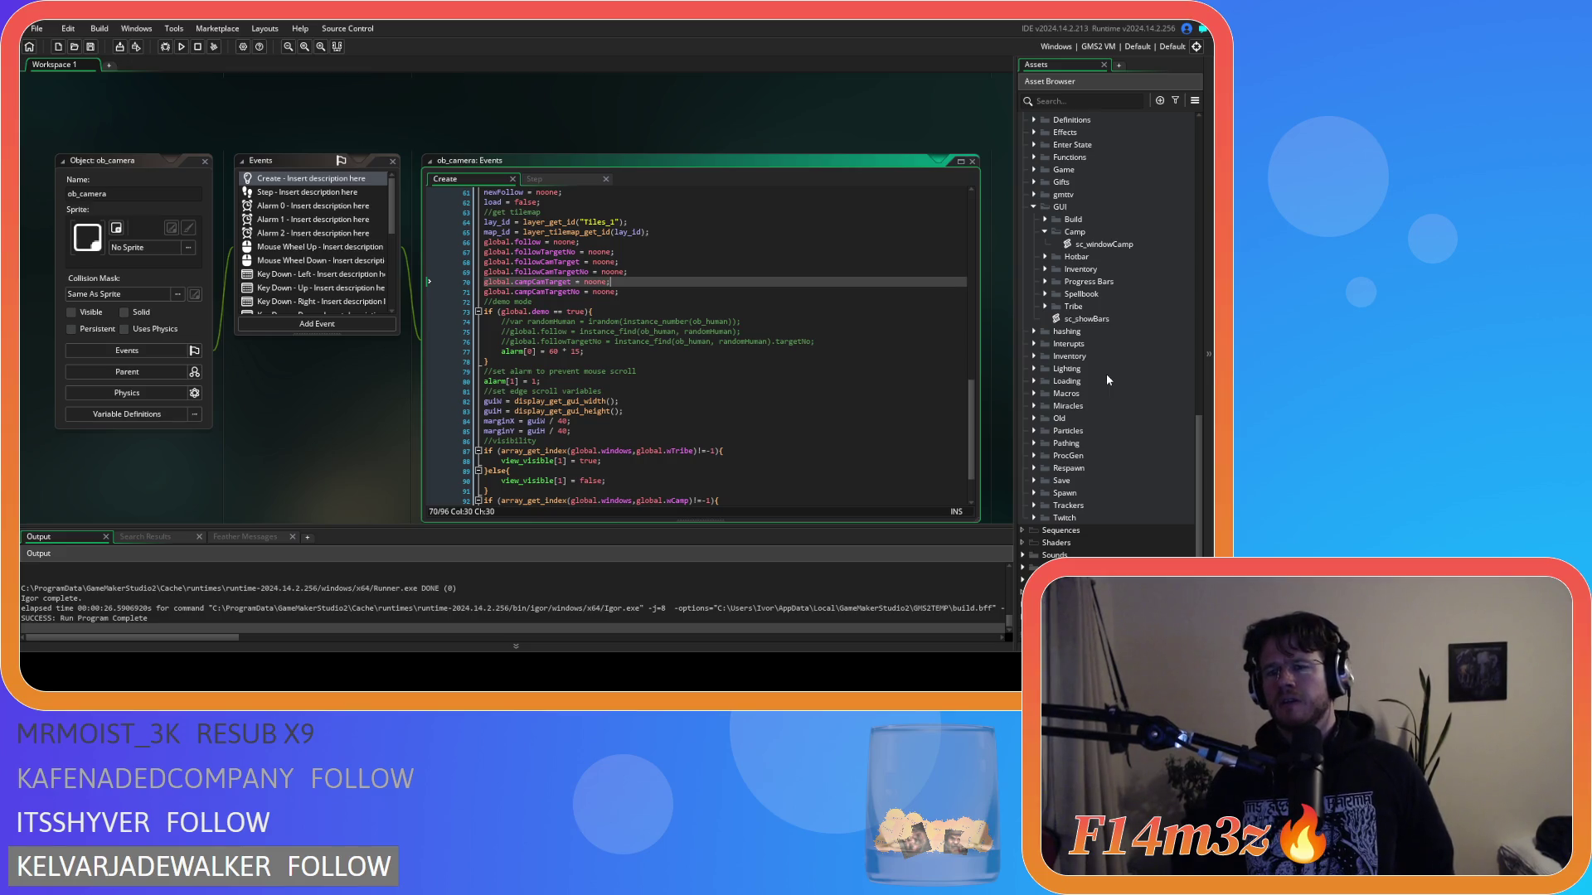
{"action": "scroll", "coordinate": [1041, 514], "scroll_direction": "up", "scroll_amount": 10}
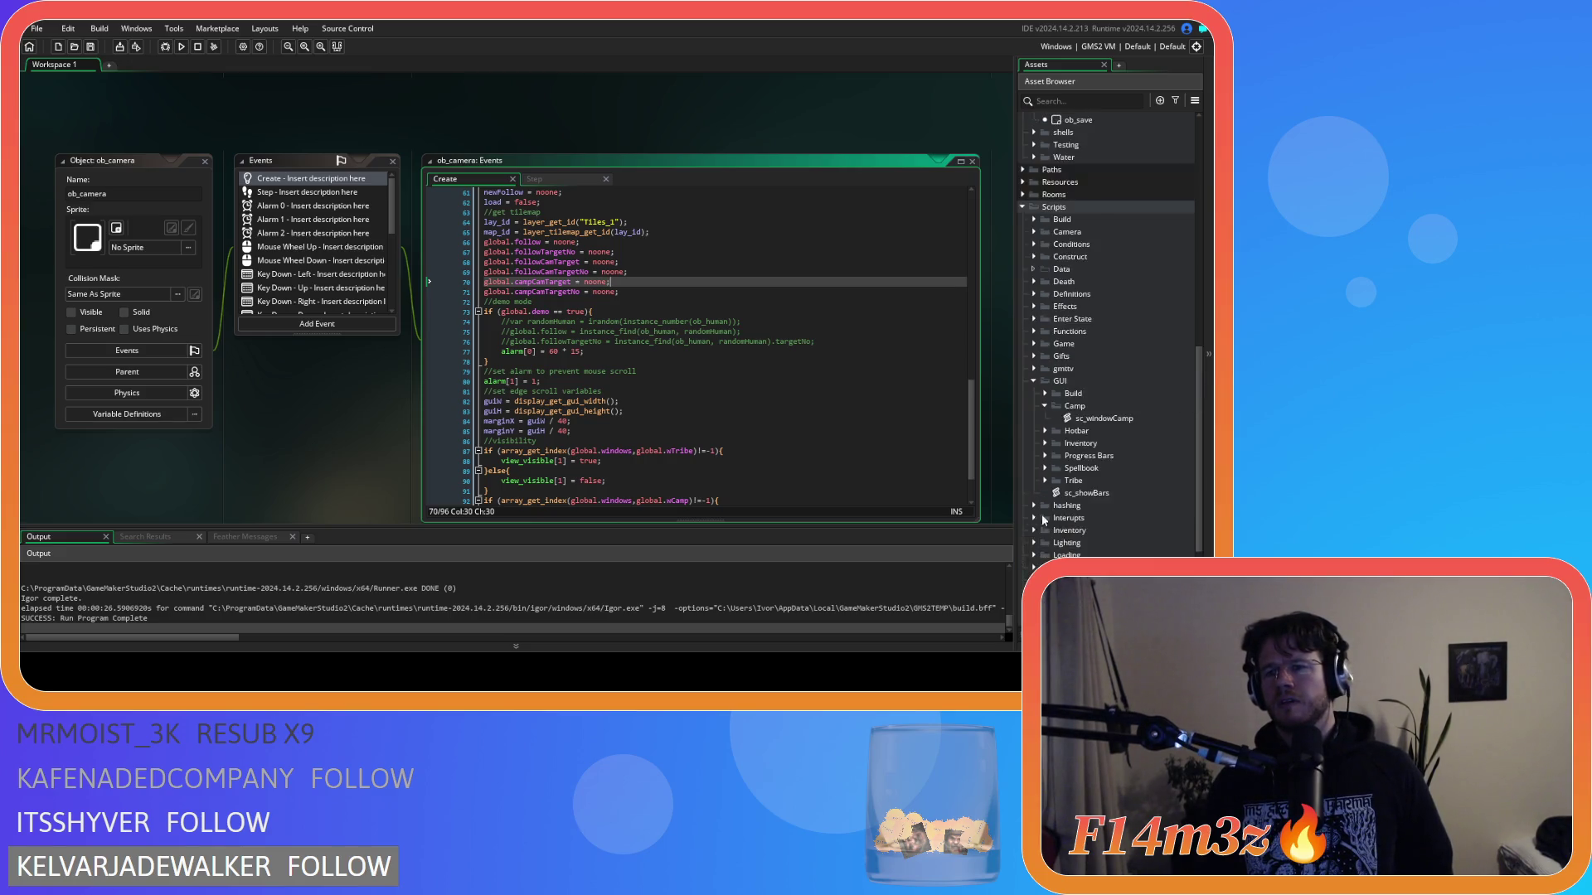
{"action": "scroll", "coordinate": [1053, 515], "scroll_direction": "down", "scroll_amount": 10}
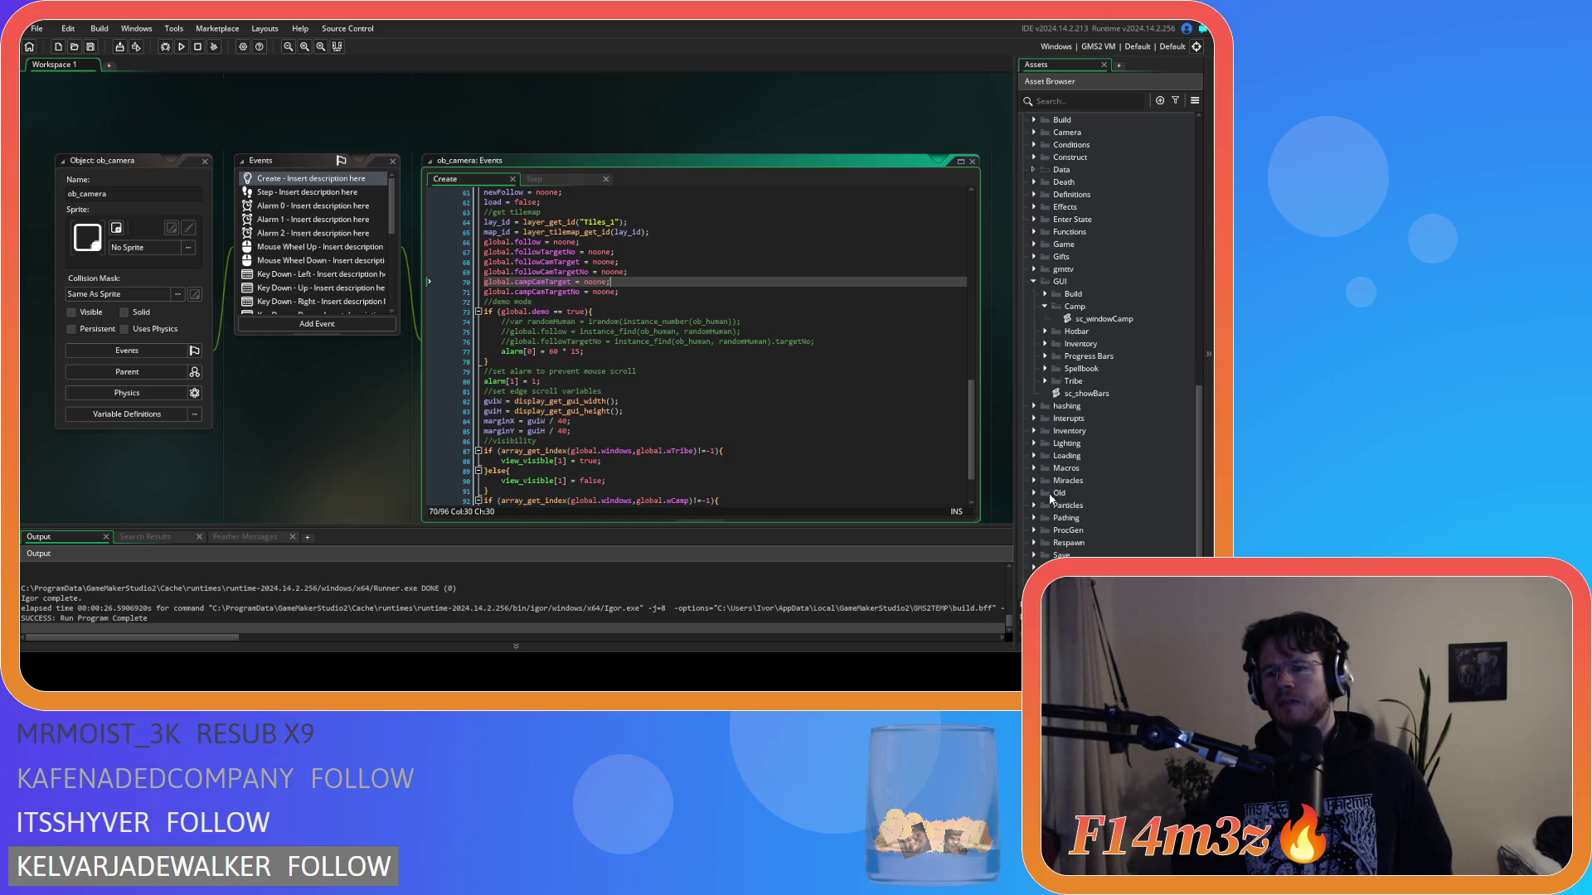
{"action": "left_click", "coordinate": [1033, 380]}
{"action": "scroll", "coordinate": [1148, 393], "scroll_direction": "down", "scroll_amount": 3}
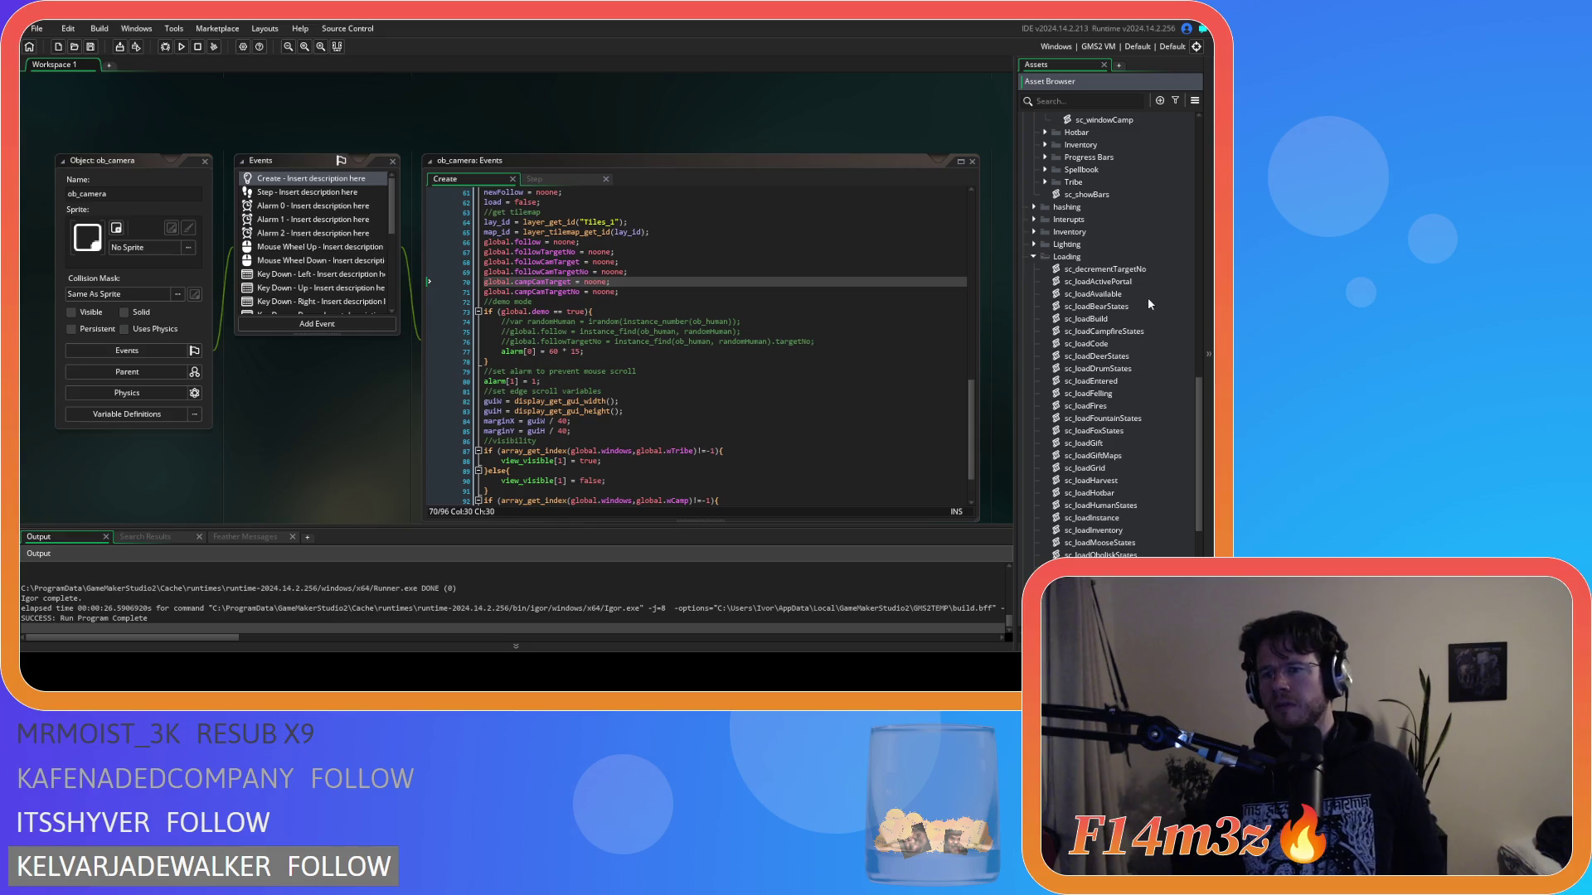
{"action": "double_click", "coordinate": [1142, 319]}
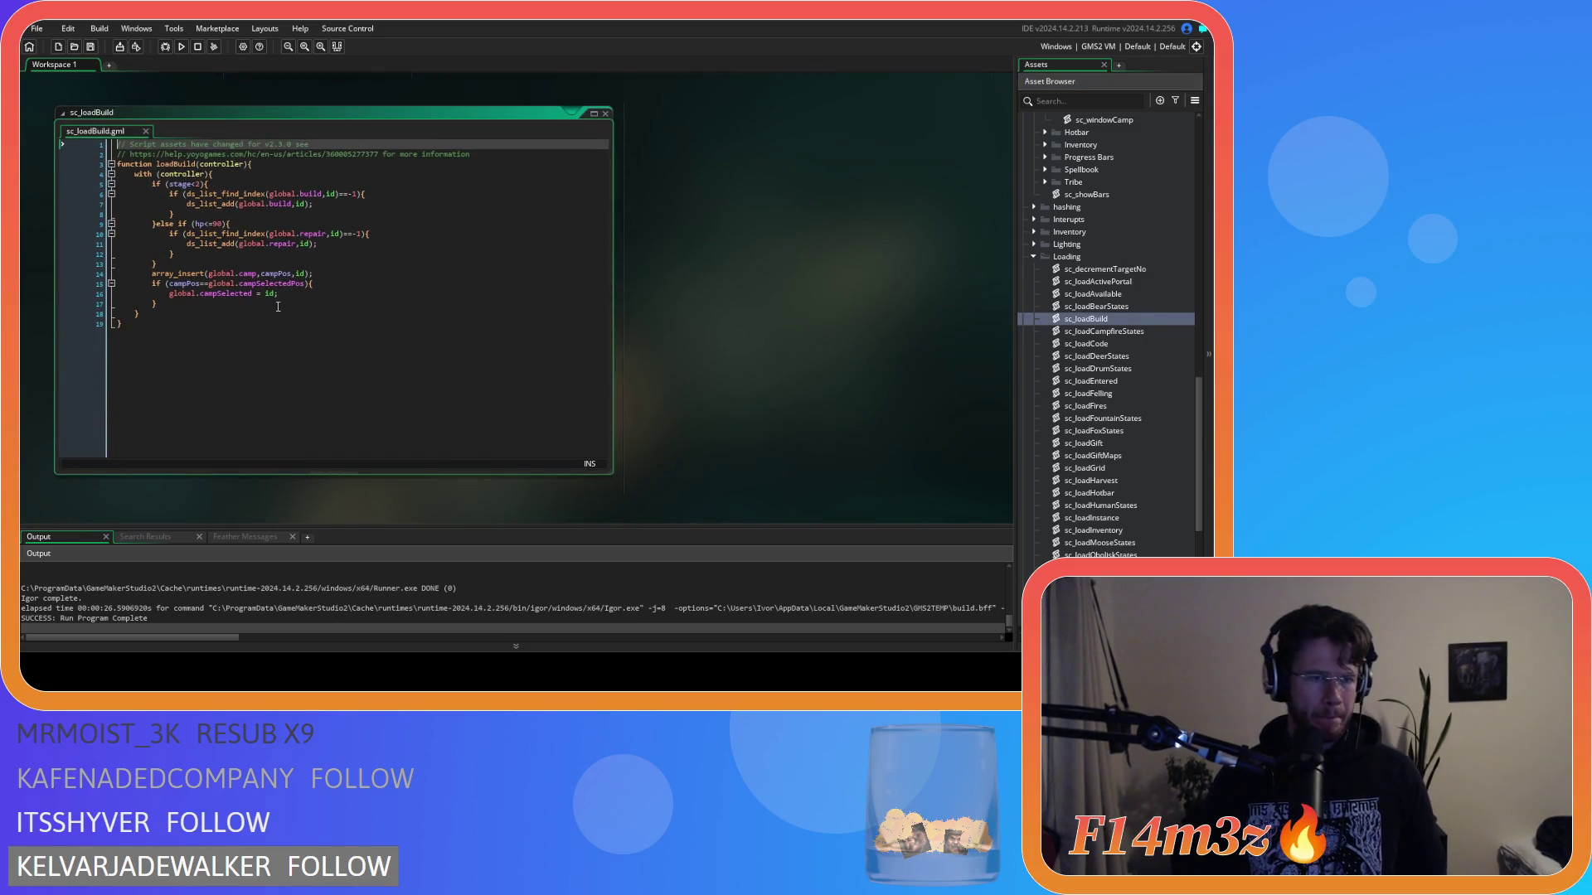
{"action": "left_click", "coordinate": [273, 305]}
{"action": "key", "text": "Up"}
{"action": "key", "text": "End"}
{"action": "key", "text": "Return"}
{"action": "type", "text": "global.campCamTarget"}
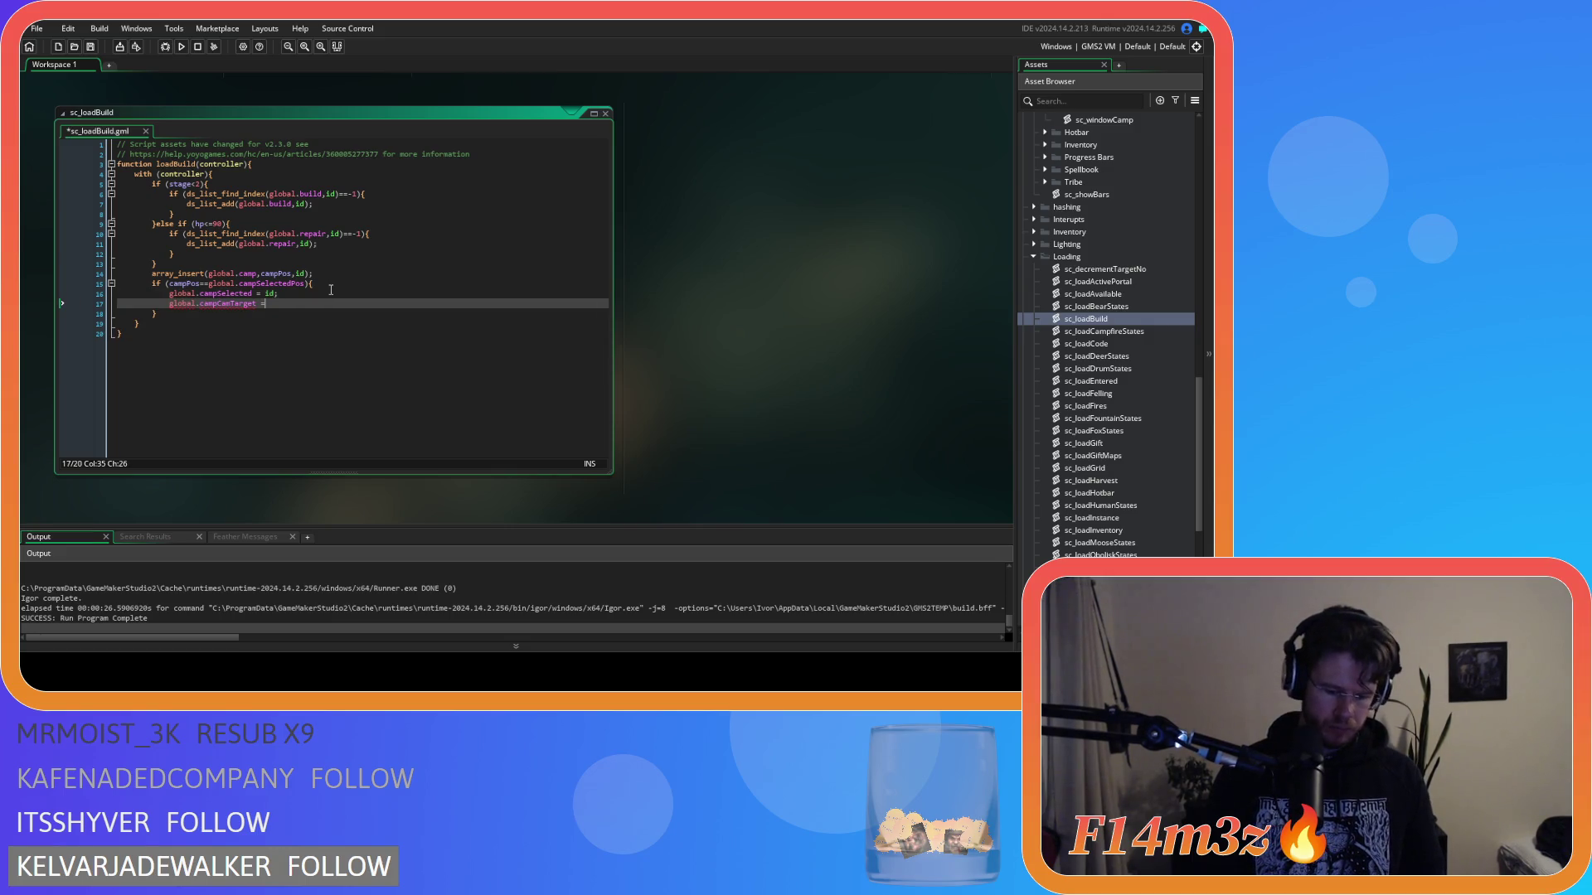
{"action": "type", "text": " = id;"}
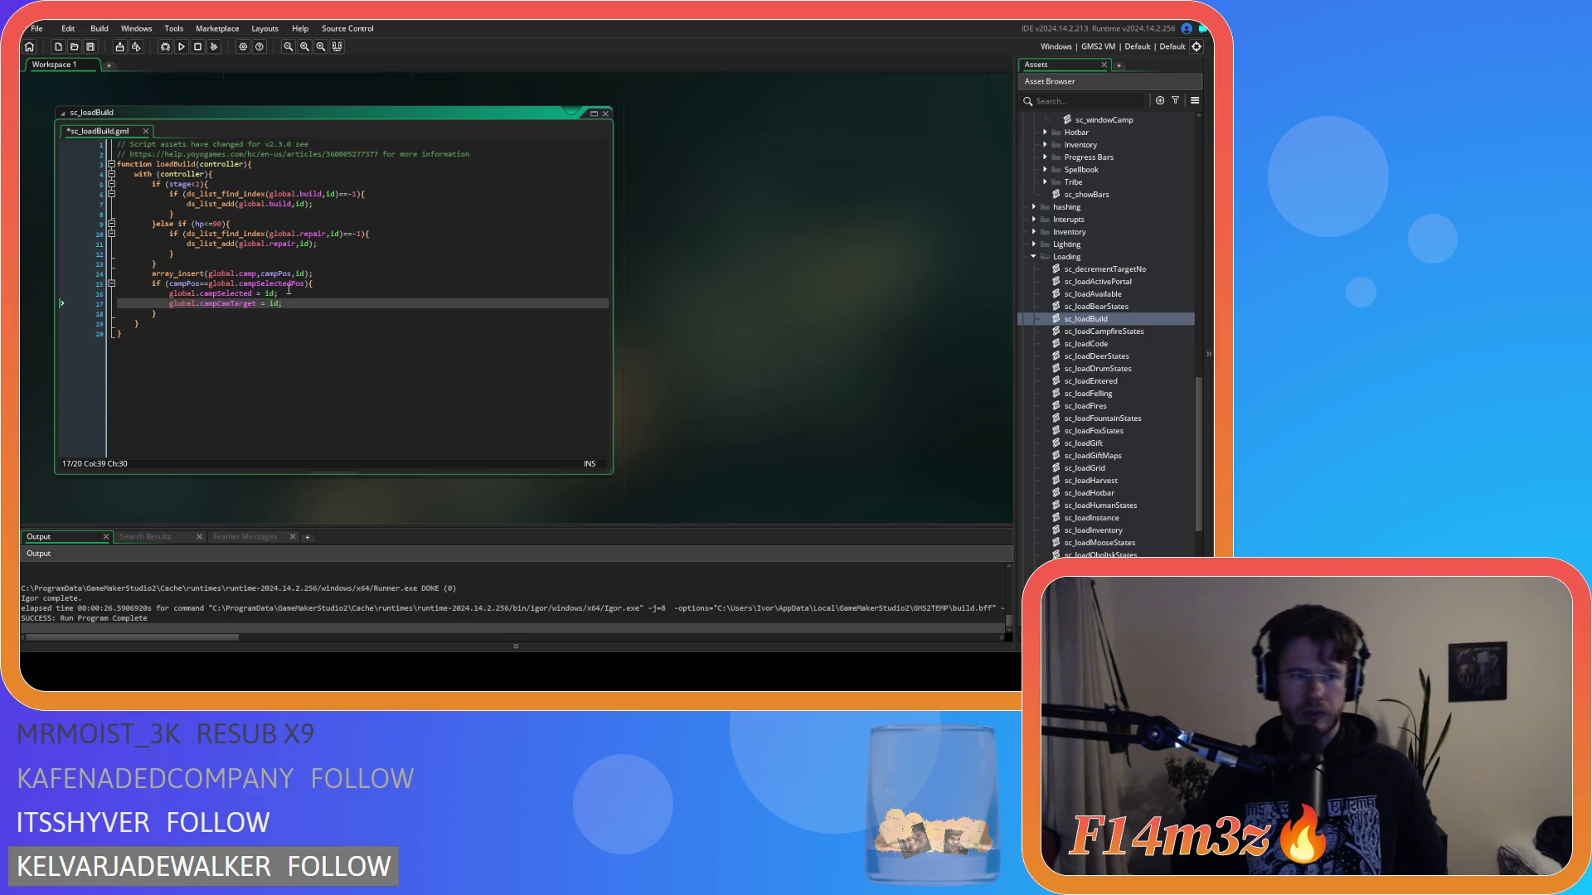
{"action": "key", "text": "shift+Home"}
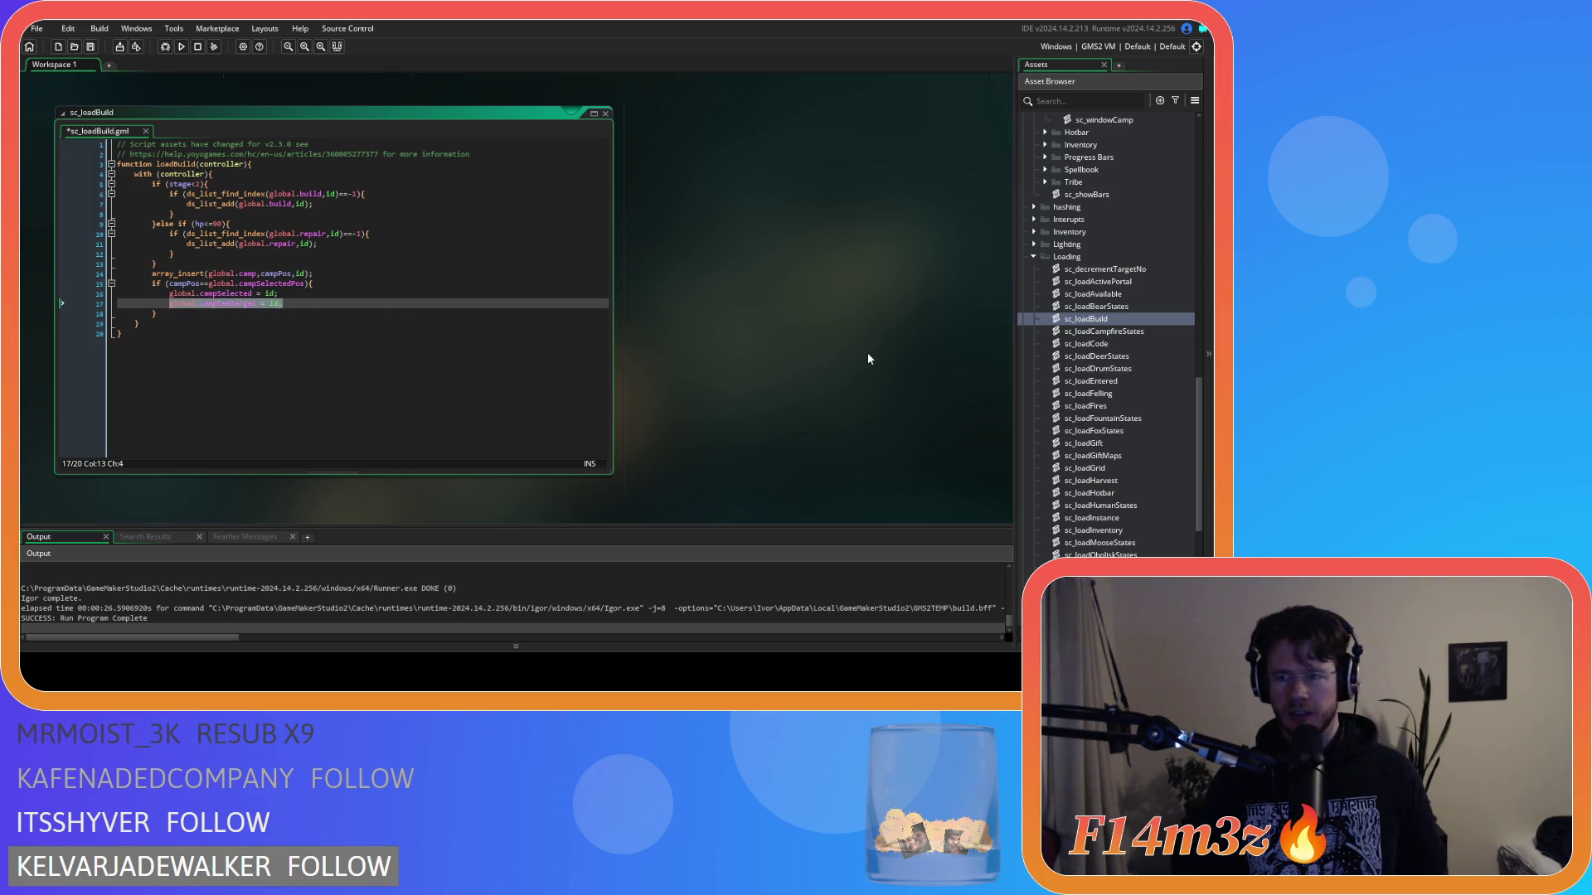
Step: Add 'global.campCamTarget = id;' after line 31 in sc_loadCampfireStates, and a blank line in sc_loadBuild
{"action": "double_click", "coordinate": [1119, 331]}
{"action": "scroll", "coordinate": [331, 290], "scroll_direction": "down", "scroll_amount": 3}
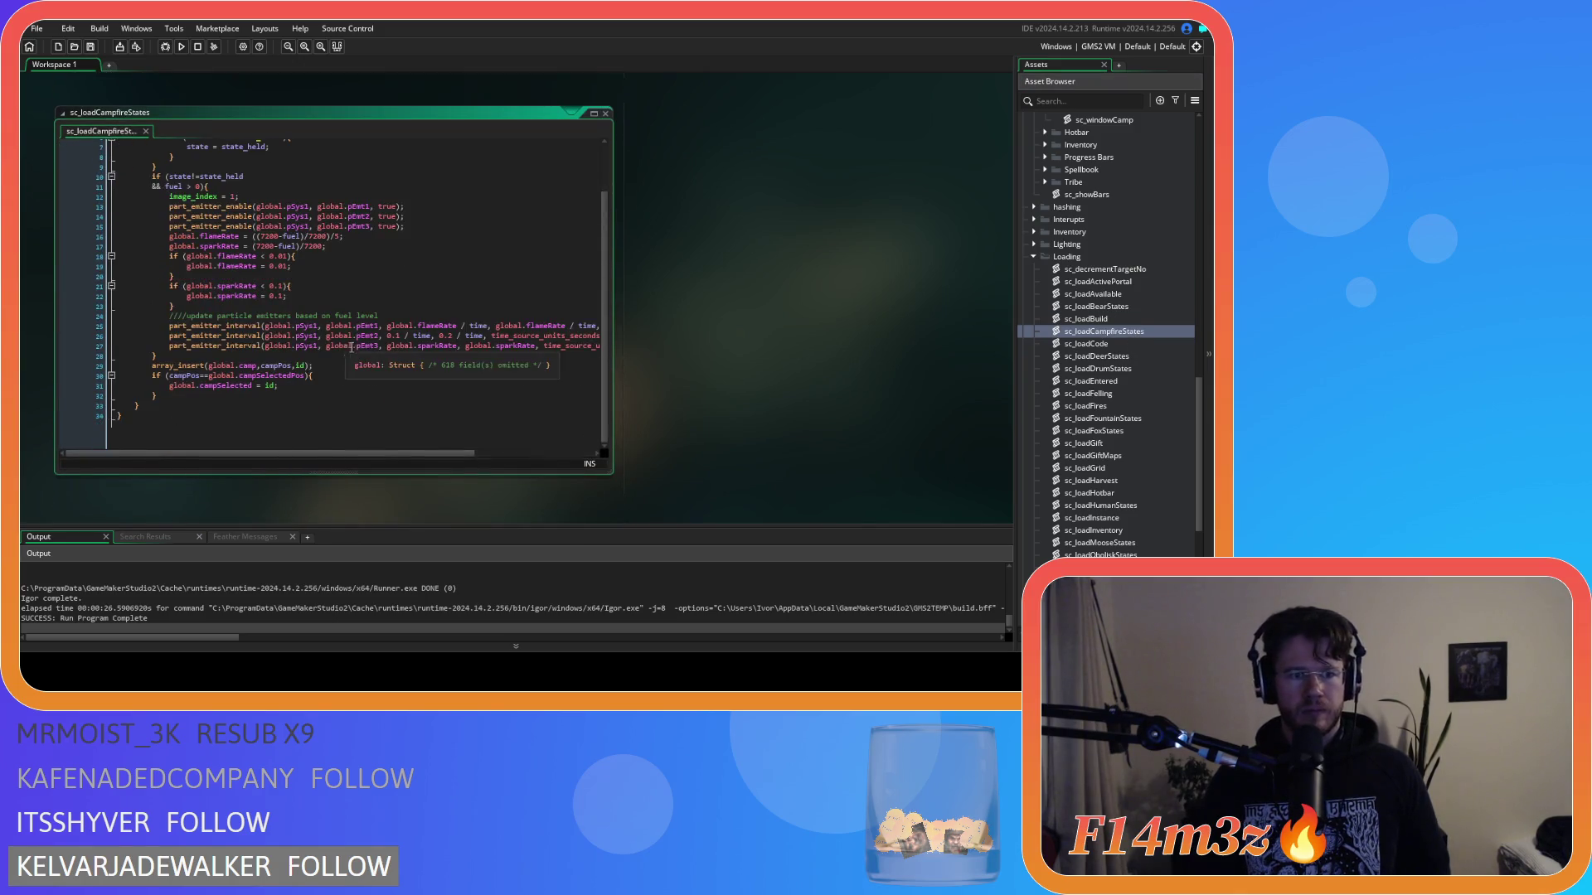
{"action": "left_click", "coordinate": [288, 393]}
{"action": "key", "text": "Return"}
{"action": "type", "text": "global.campCamTarget = id;"}
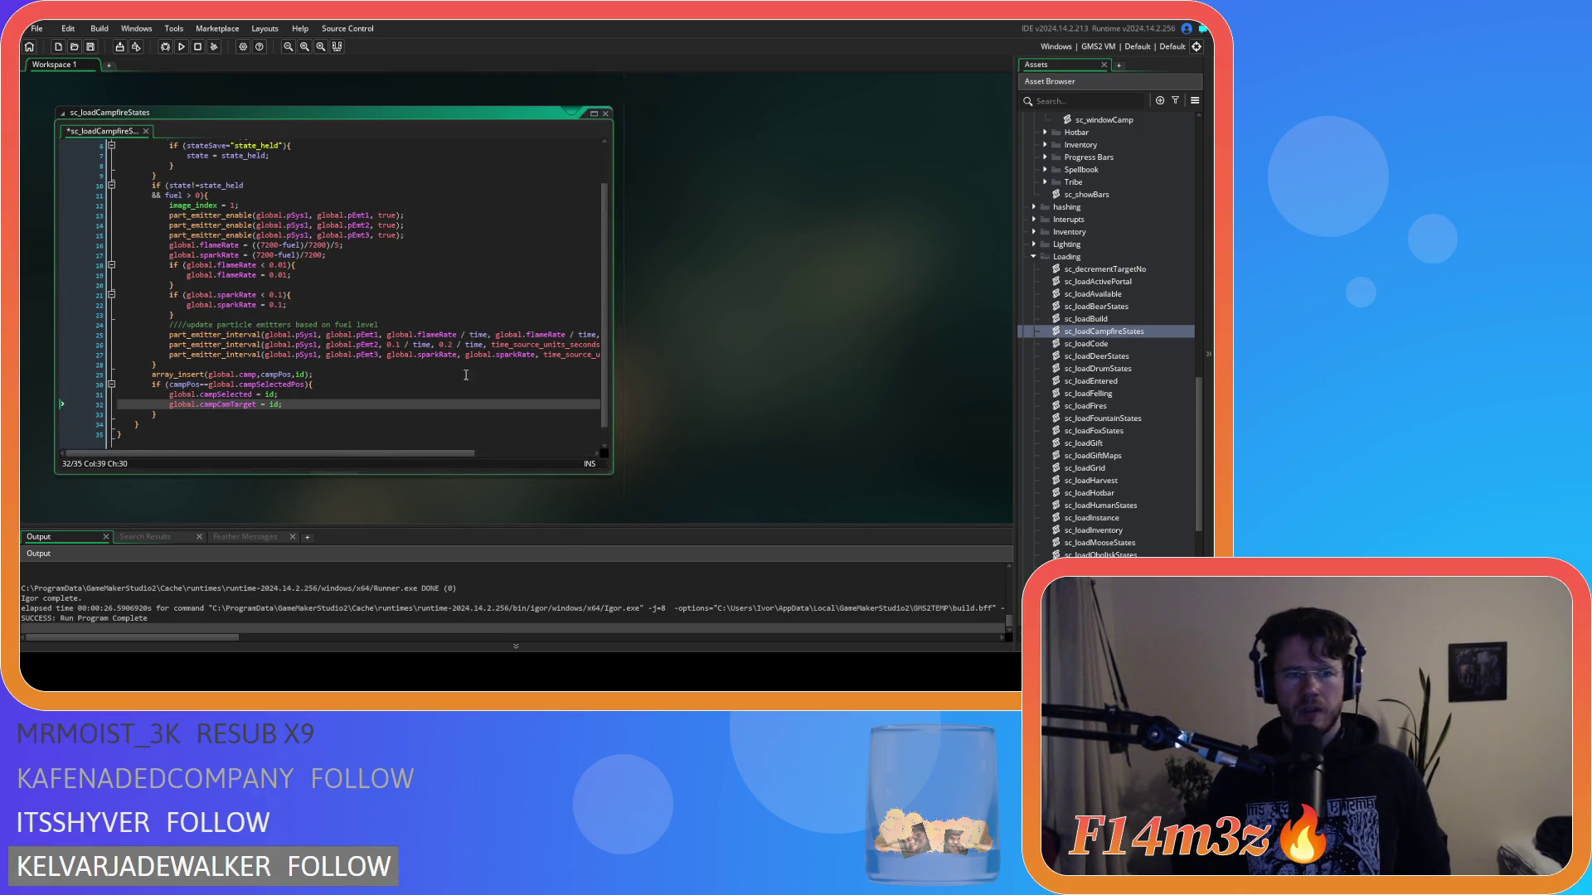
{"action": "scroll", "coordinate": [715, 336], "scroll_direction": "up", "scroll_amount": 5}
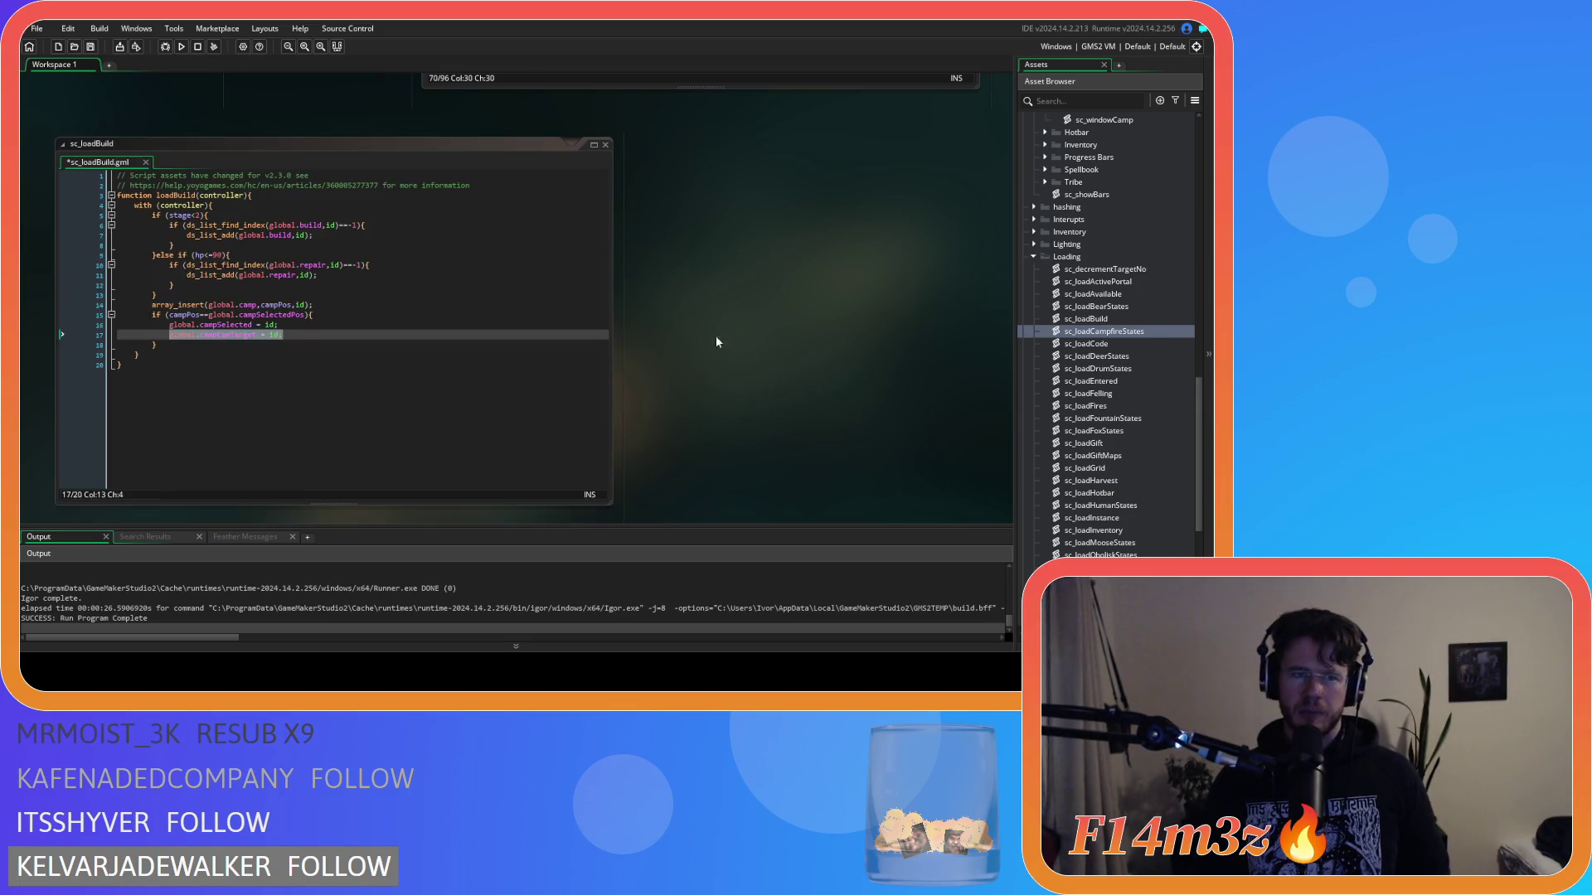
{"action": "left_click", "coordinate": [306, 331]}
{"action": "key", "text": "Return"}
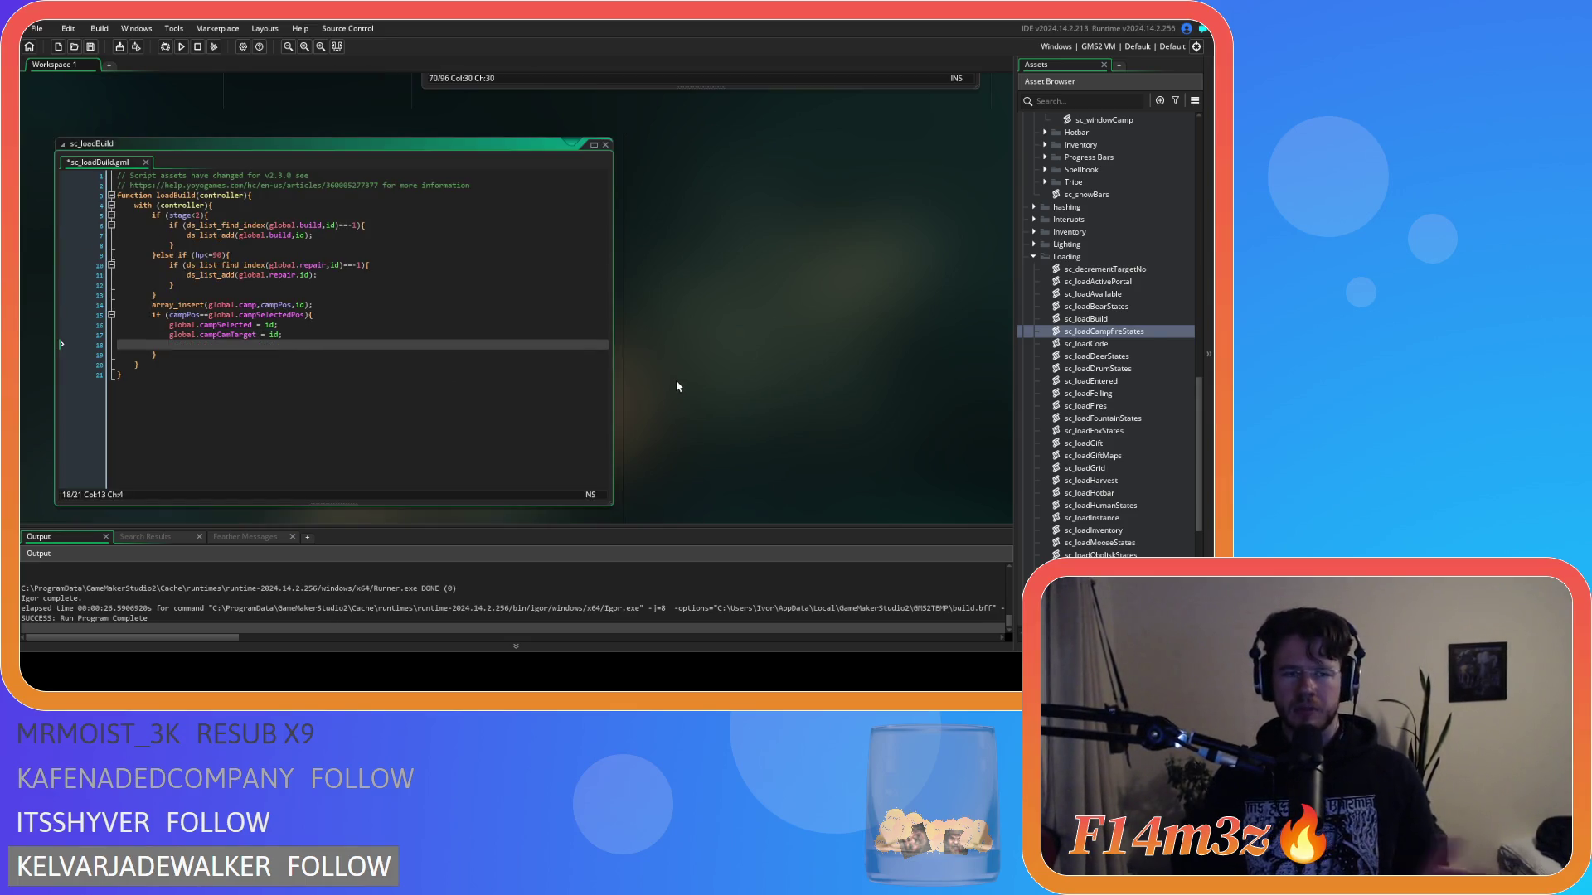
{"action": "scroll", "coordinate": [749, 381], "scroll_direction": "up", "scroll_amount": 10}
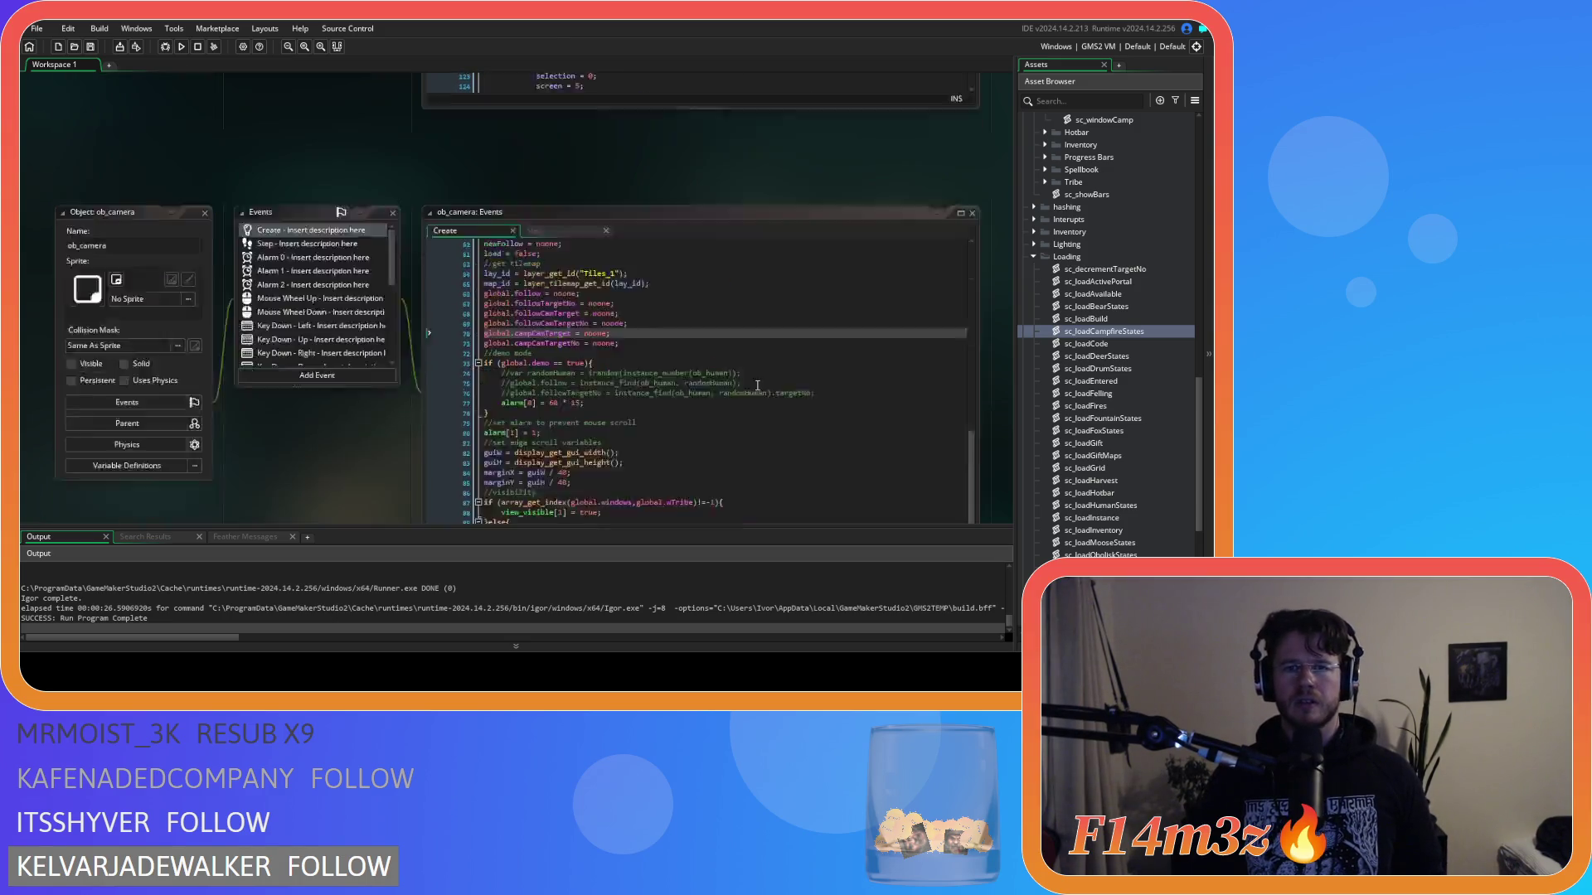
Step: Reopen ob_camera and bring up its Step event camera-follow code
{"action": "scroll", "coordinate": [757, 384], "scroll_direction": "up", "scroll_amount": 2}
{"action": "scroll", "coordinate": [415, 267], "scroll_direction": "up", "scroll_amount": 10}
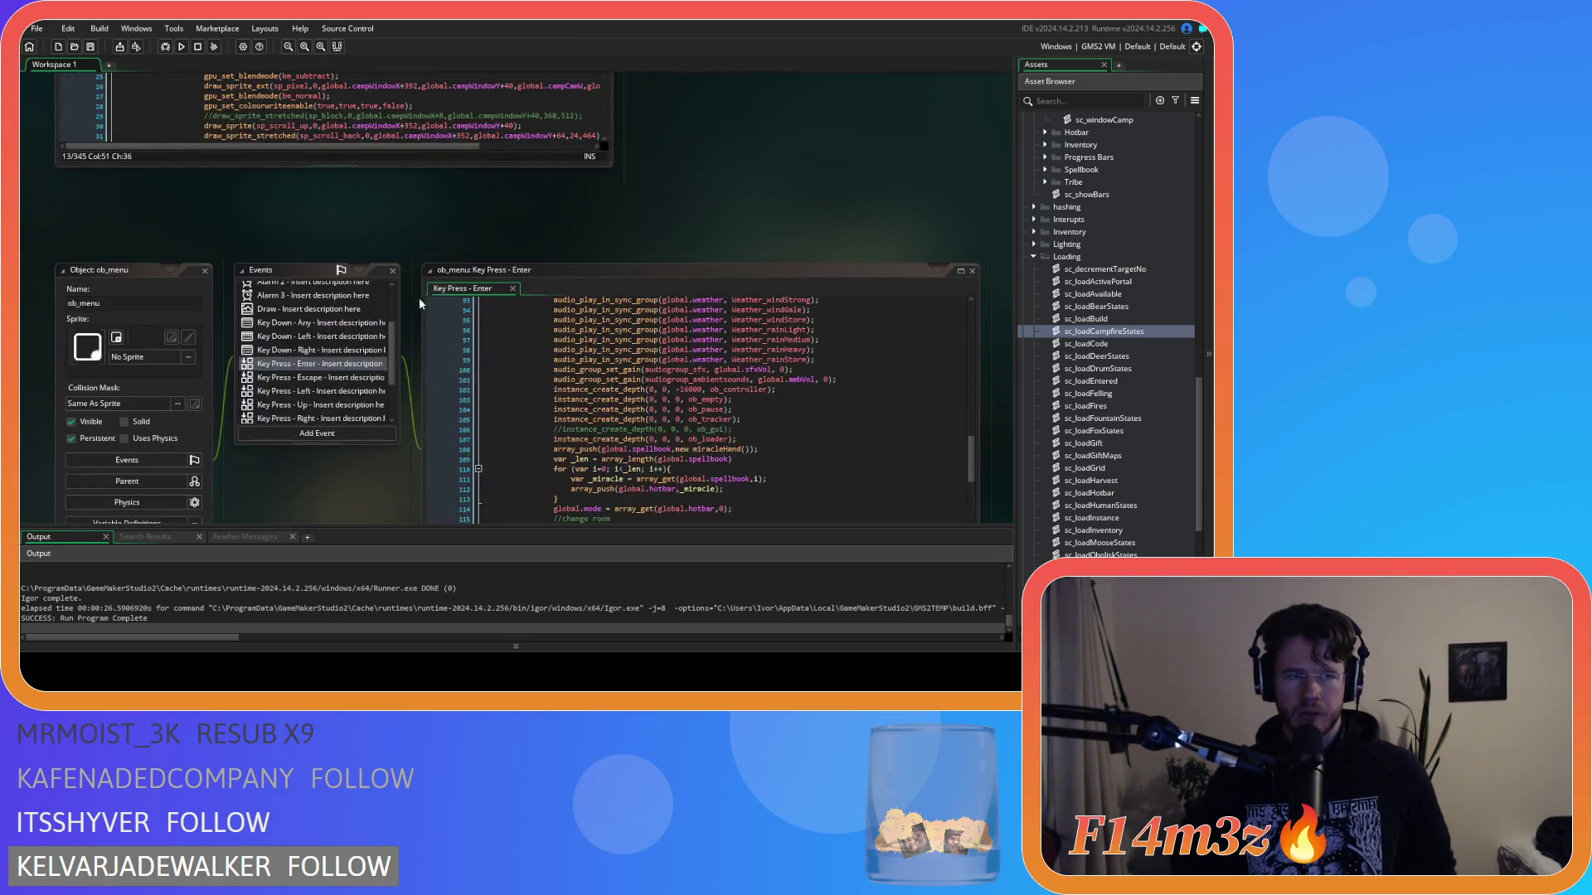
{"action": "scroll", "coordinate": [420, 297], "scroll_direction": "up", "scroll_amount": 10}
{"action": "scroll", "coordinate": [1106, 331], "scroll_direction": "up", "scroll_amount": 15}
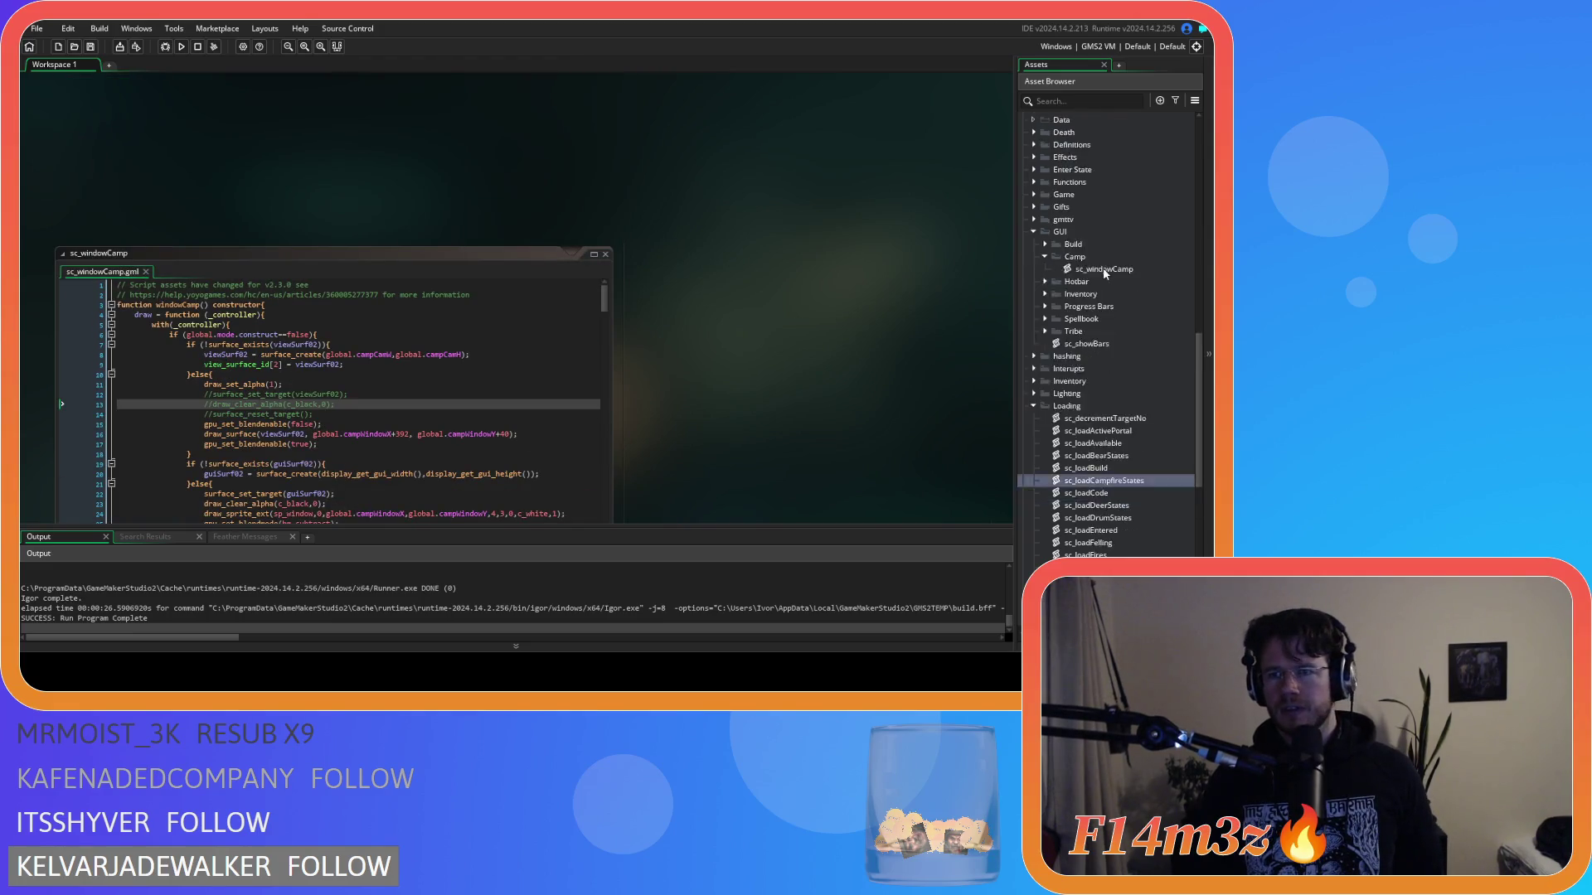
{"action": "double_click", "coordinate": [1083, 320]}
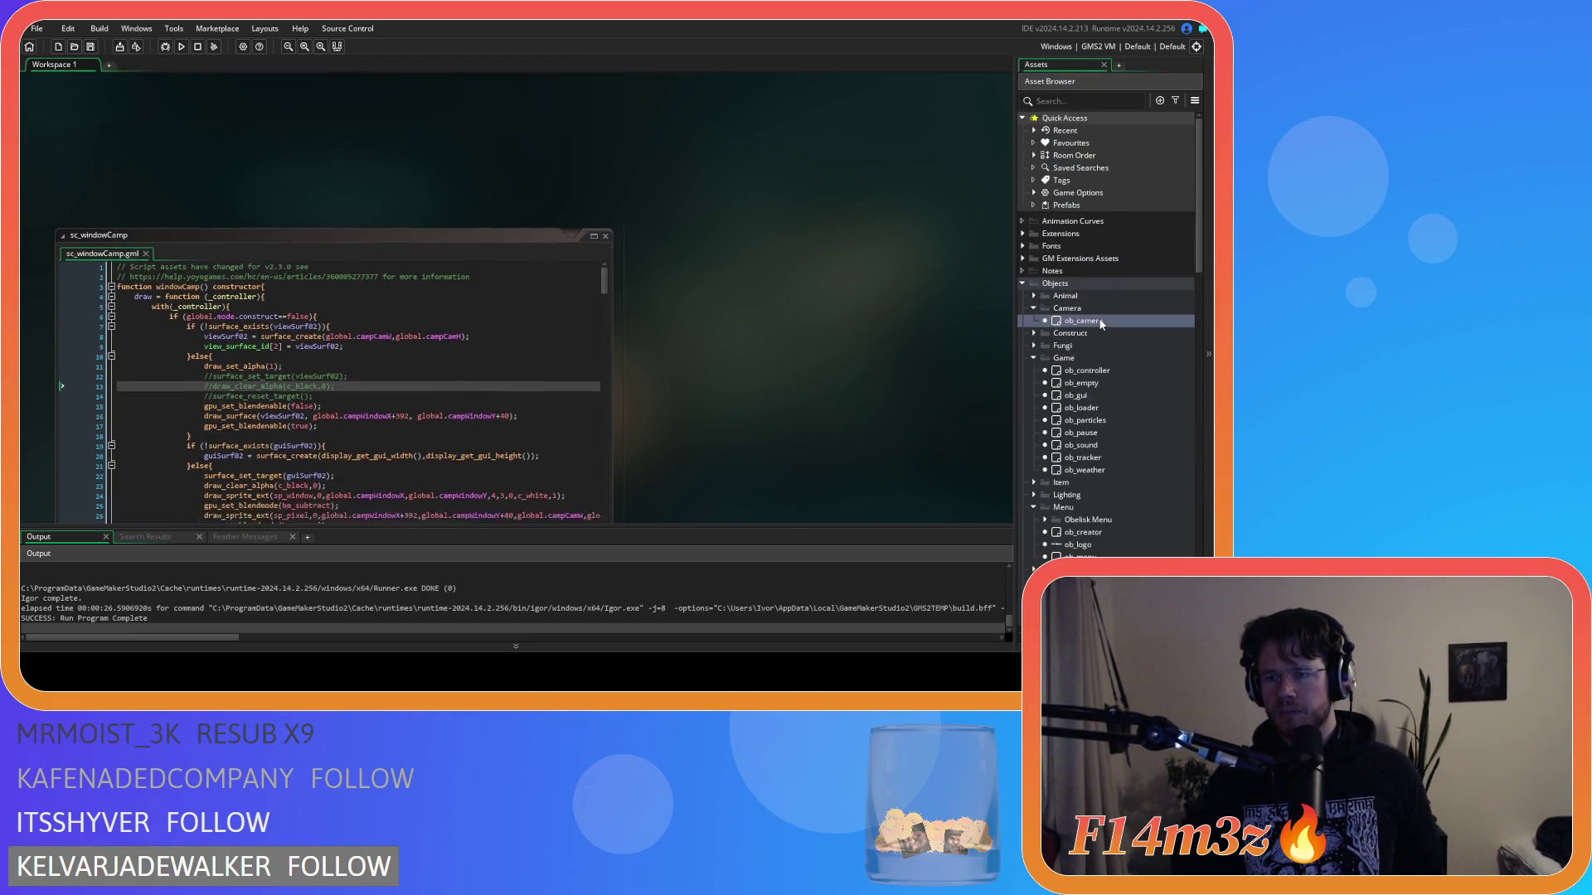
{"action": "left_click", "coordinate": [544, 131]}
{"action": "scroll", "coordinate": [753, 330], "scroll_direction": "down", "scroll_amount": 3}
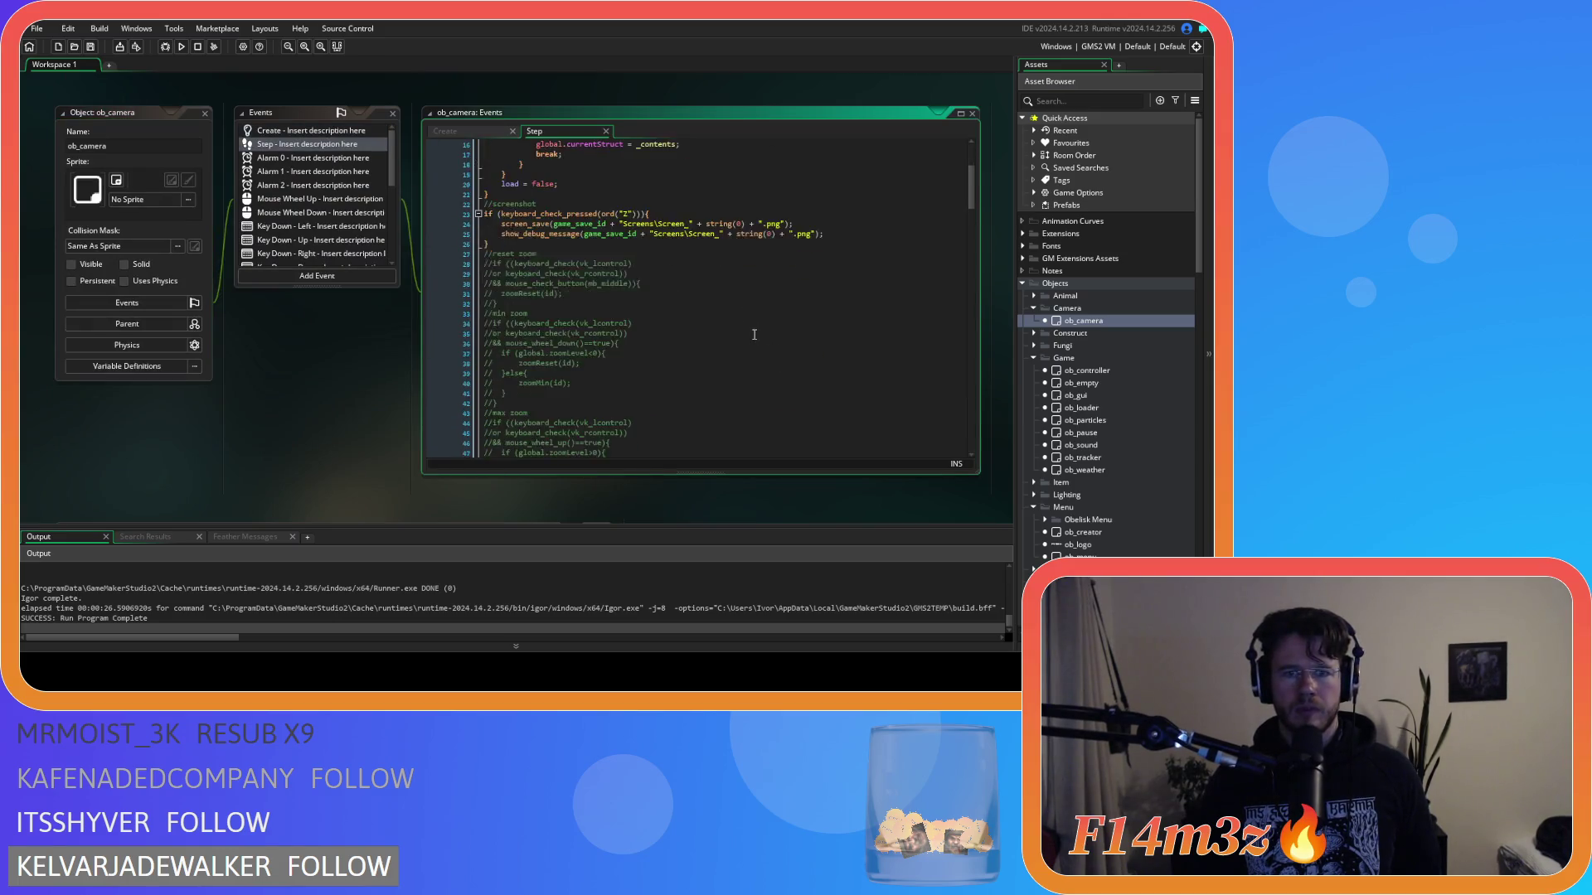
{"action": "scroll", "coordinate": [834, 314], "scroll_direction": "up", "scroll_amount": 3}
{"action": "scroll", "coordinate": [834, 314], "scroll_direction": "down", "scroll_amount": 15}
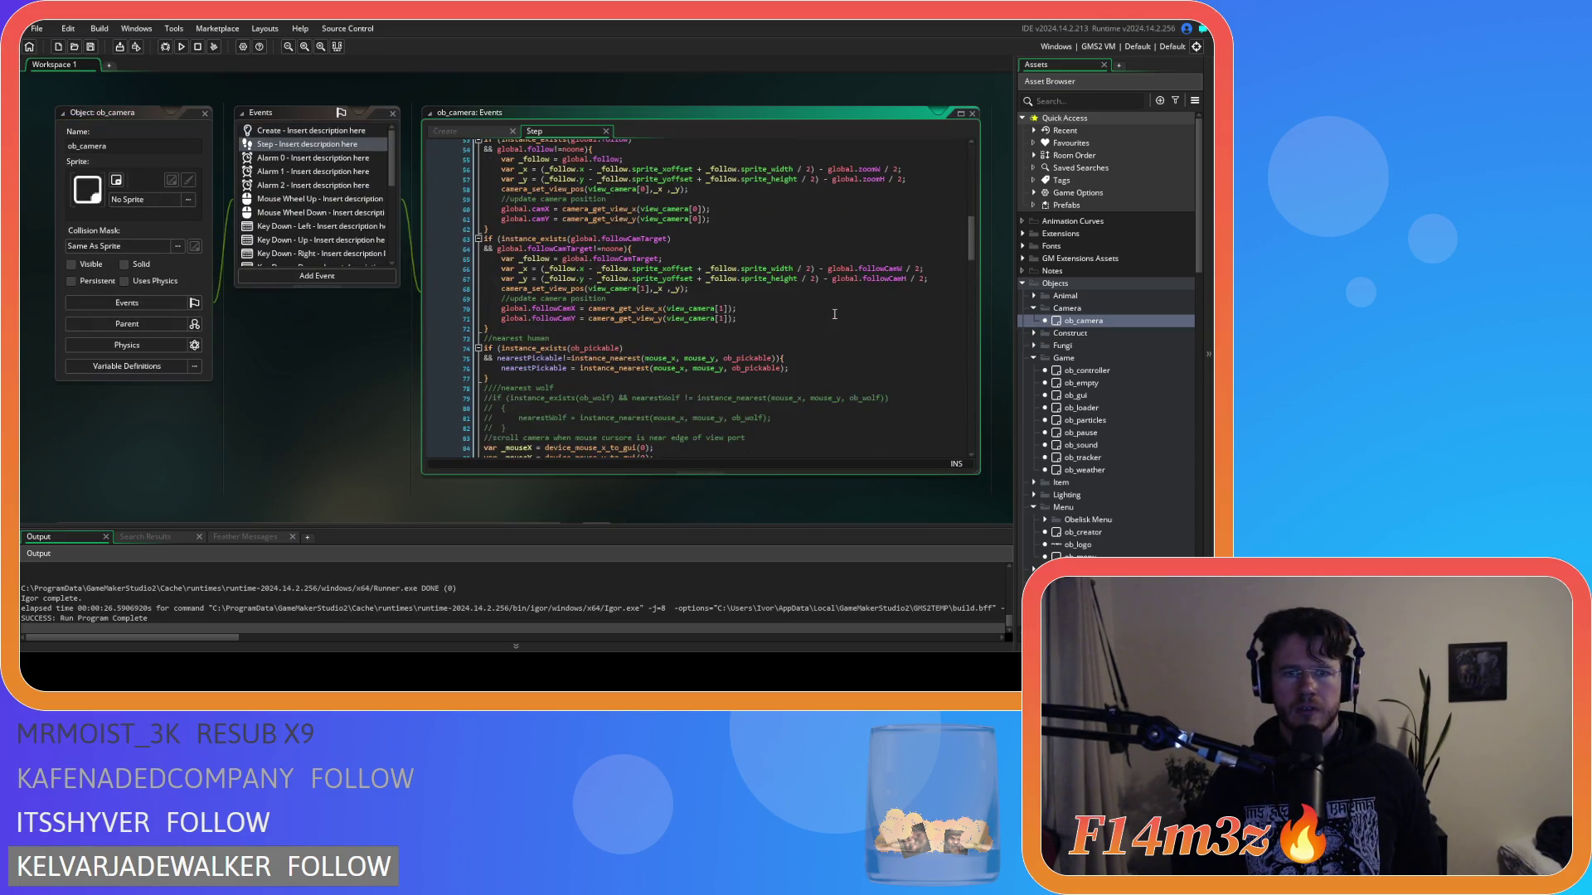
{"action": "left_click", "coordinate": [730, 259]}
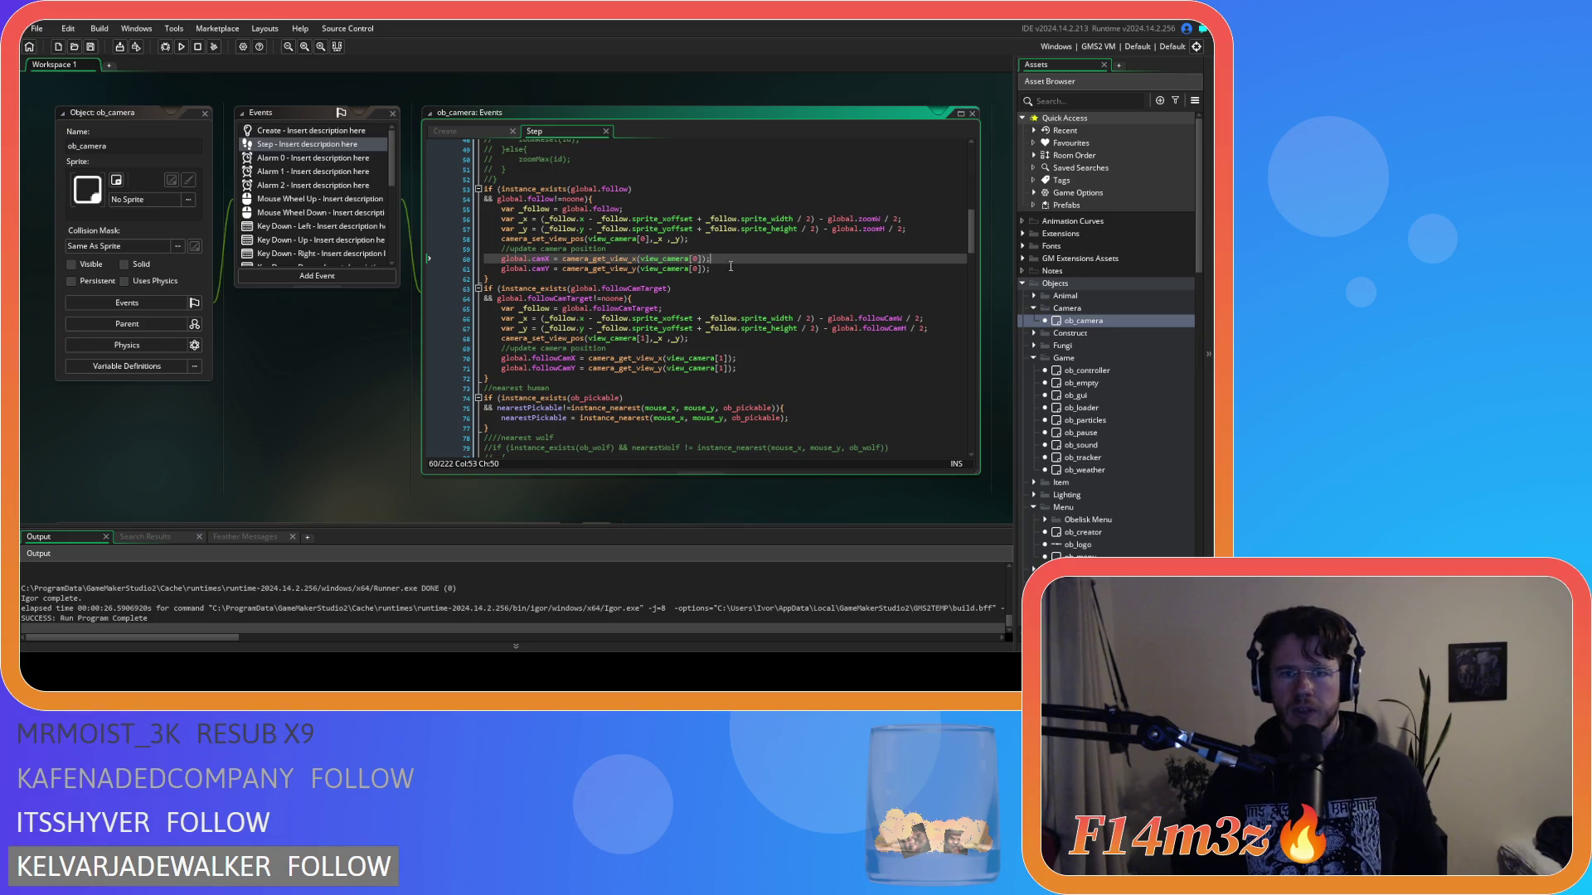
Step: Copy the camera-follow block, lines 55–61, including the camX/camY updates
{"action": "left_click_drag", "start_coordinate": [710, 269], "coordinate": [504, 251]}
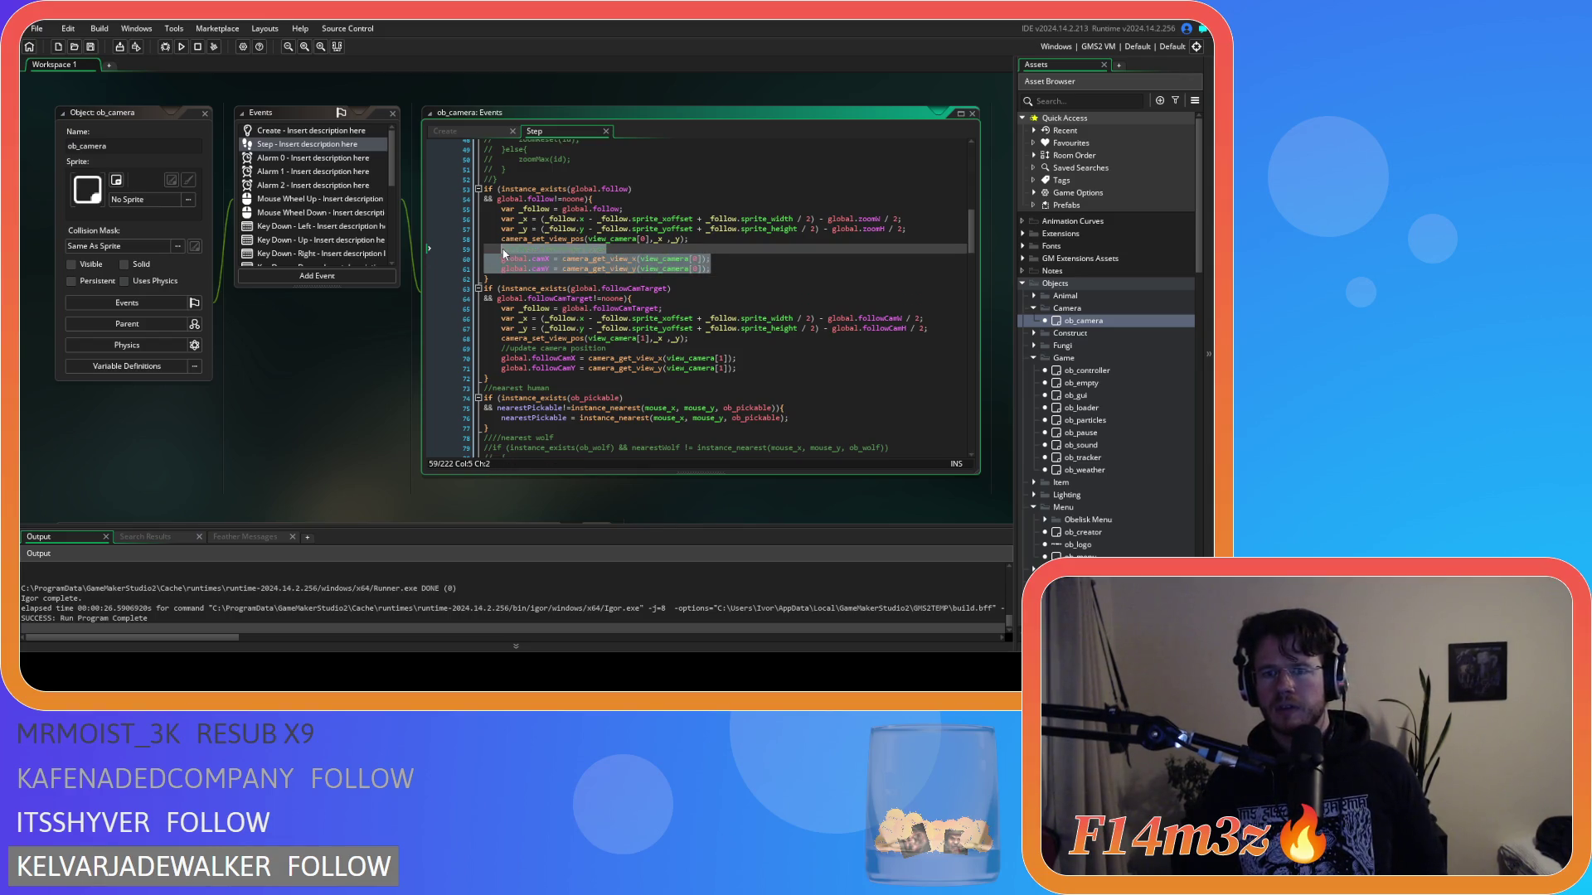
{"action": "left_click", "coordinate": [669, 239]}
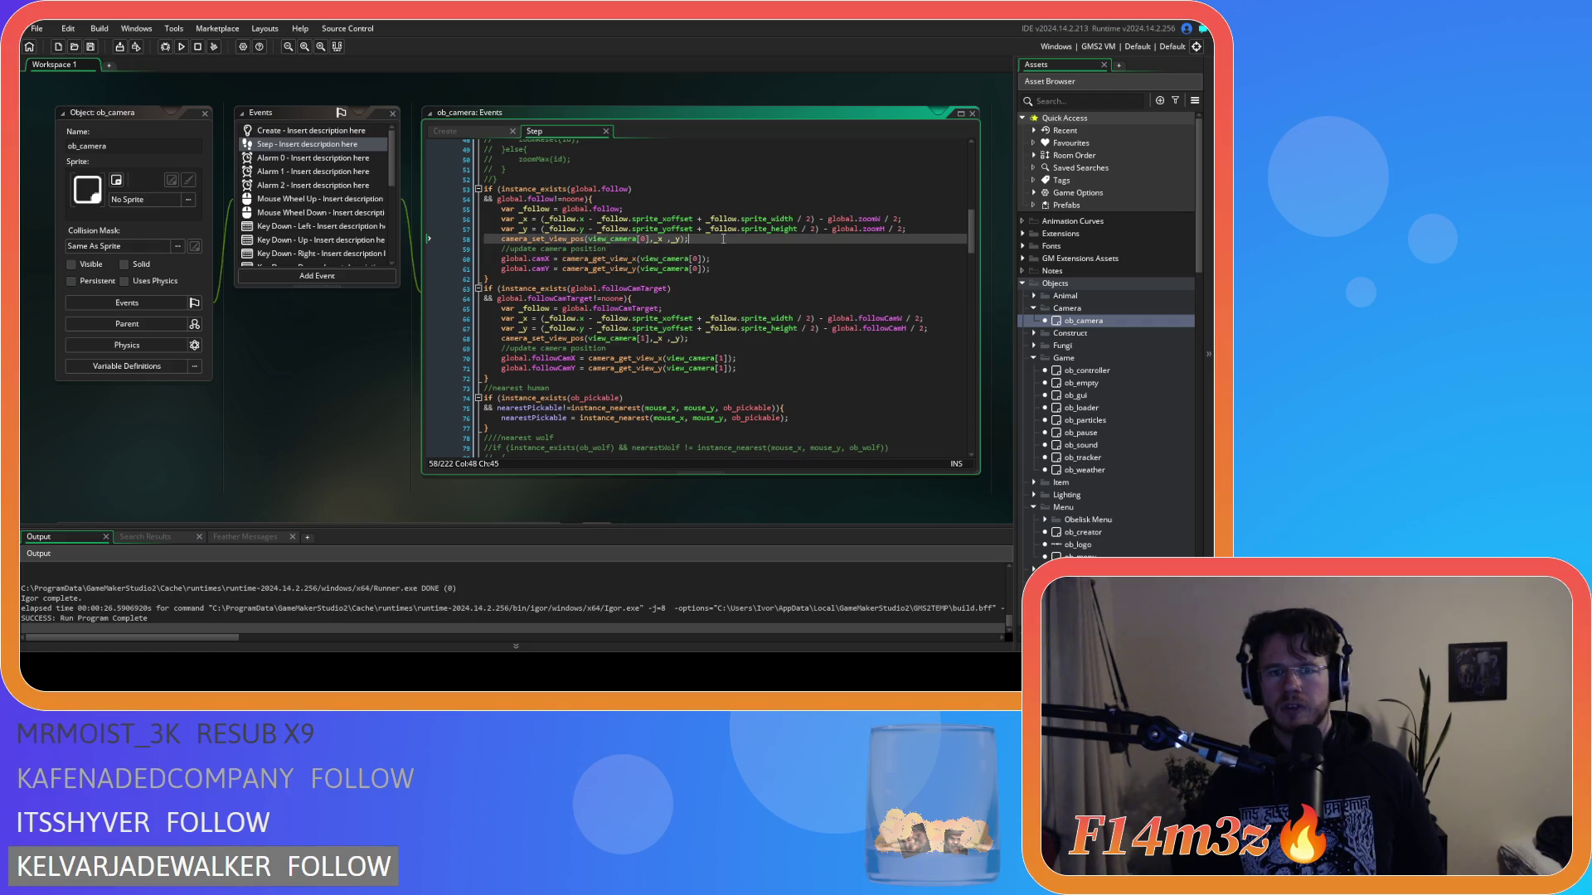
{"action": "mouse_move", "coordinate": [689, 239]}
{"action": "left_mouse_down"}
{"action": "mouse_move", "coordinate": [515, 232]}
{"action": "mouse_move", "coordinate": [500, 214]}
{"action": "left_mouse_up"}
{"action": "right_click", "coordinate": [537, 221]}
{"action": "left_click", "coordinate": [574, 238]}
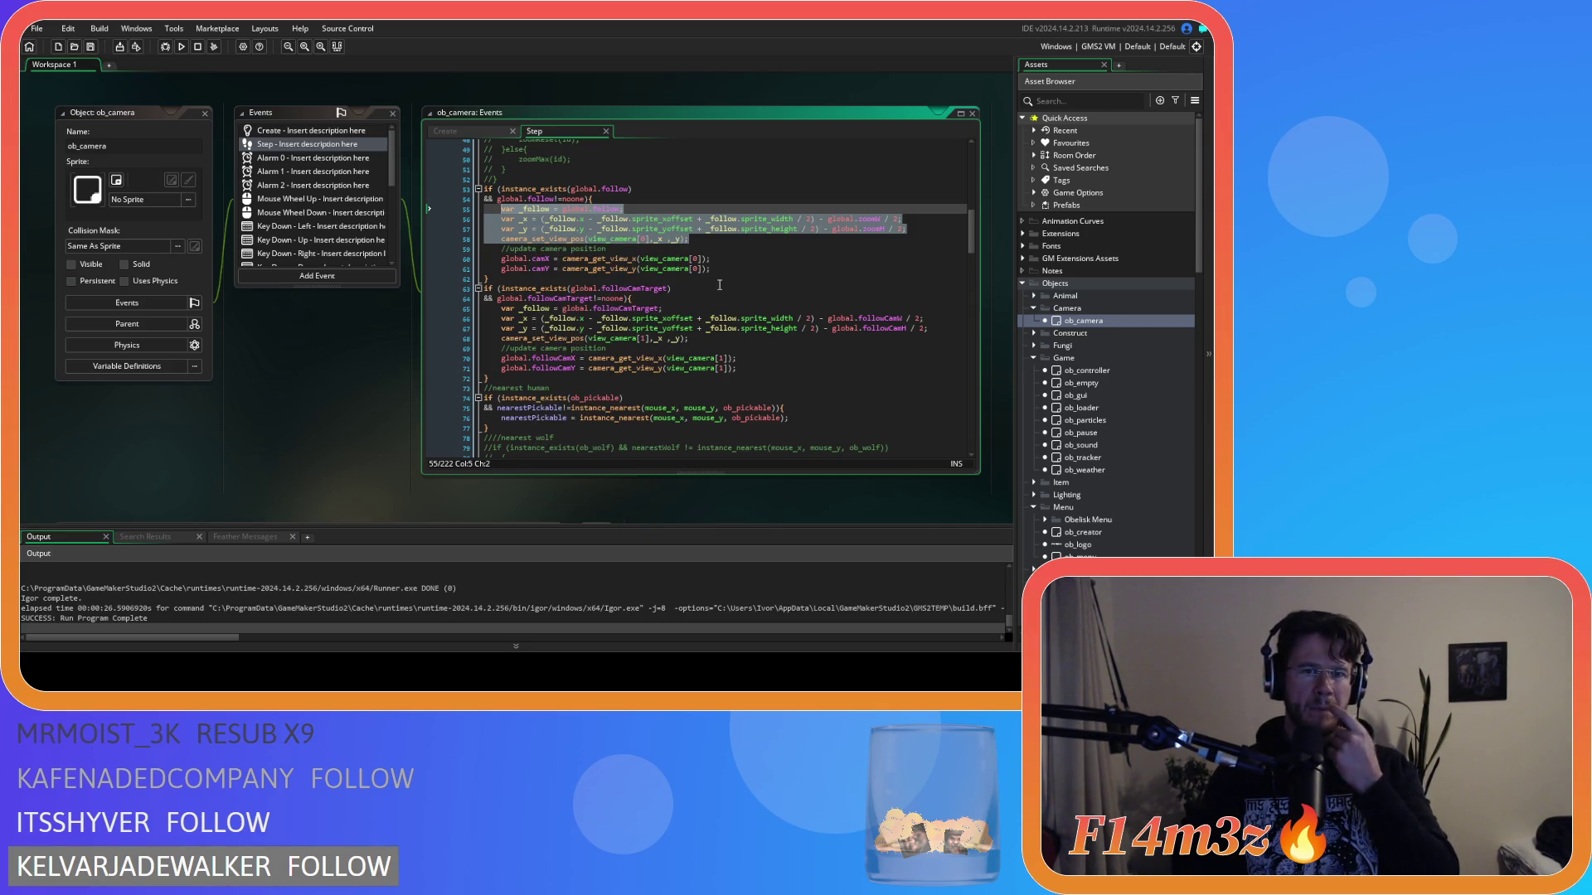
{"action": "mouse_move", "coordinate": [627, 268]}
{"action": "mouse_move", "coordinate": [711, 269]}
{"action": "left_mouse_down"}
{"action": "mouse_move", "coordinate": [539, 239]}
{"action": "mouse_move", "coordinate": [500, 214]}
{"action": "left_mouse_up"}
{"action": "right_click", "coordinate": [540, 227]}
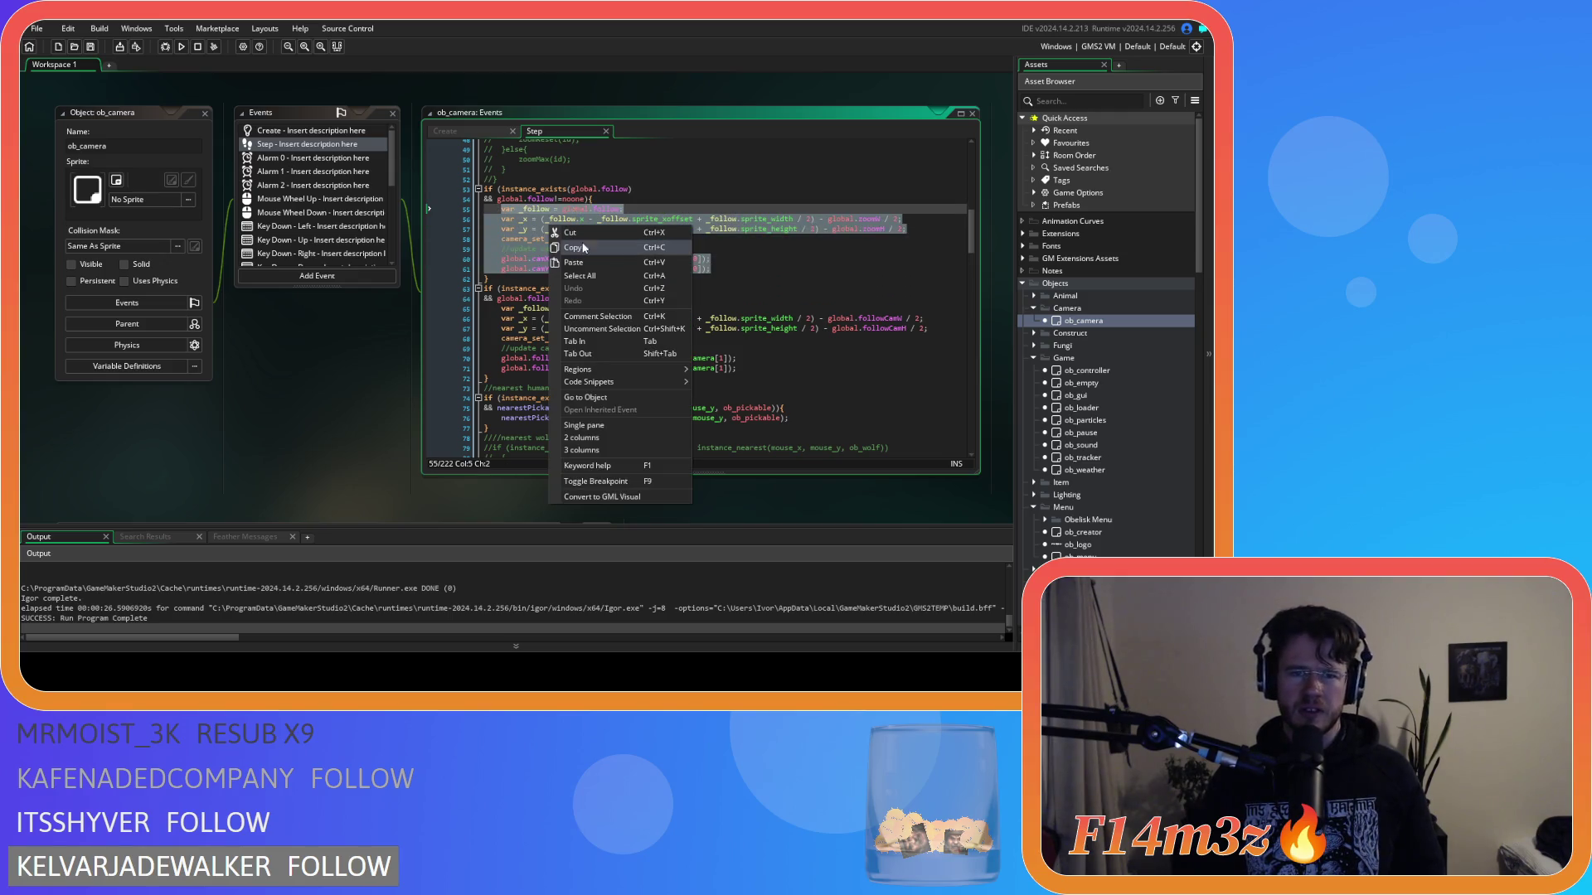
{"action": "left_click", "coordinate": [592, 251]}
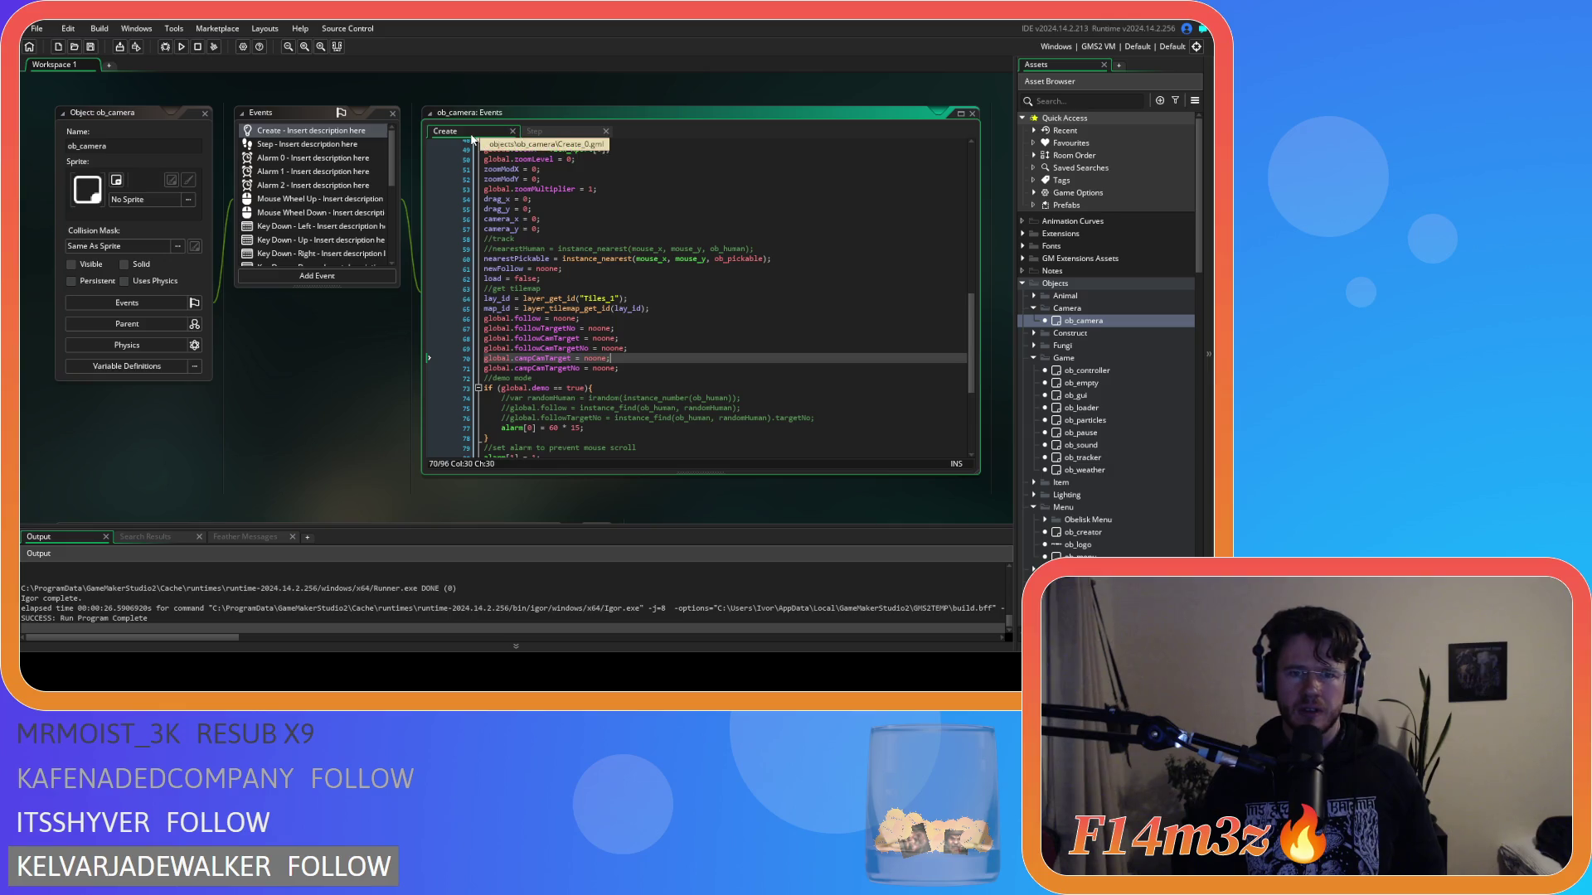
Step: Return to the Step code and scroll the Asset Browser down to Scripts > Loading
{"action": "scroll", "coordinate": [613, 270], "scroll_direction": "up", "scroll_amount": 5}
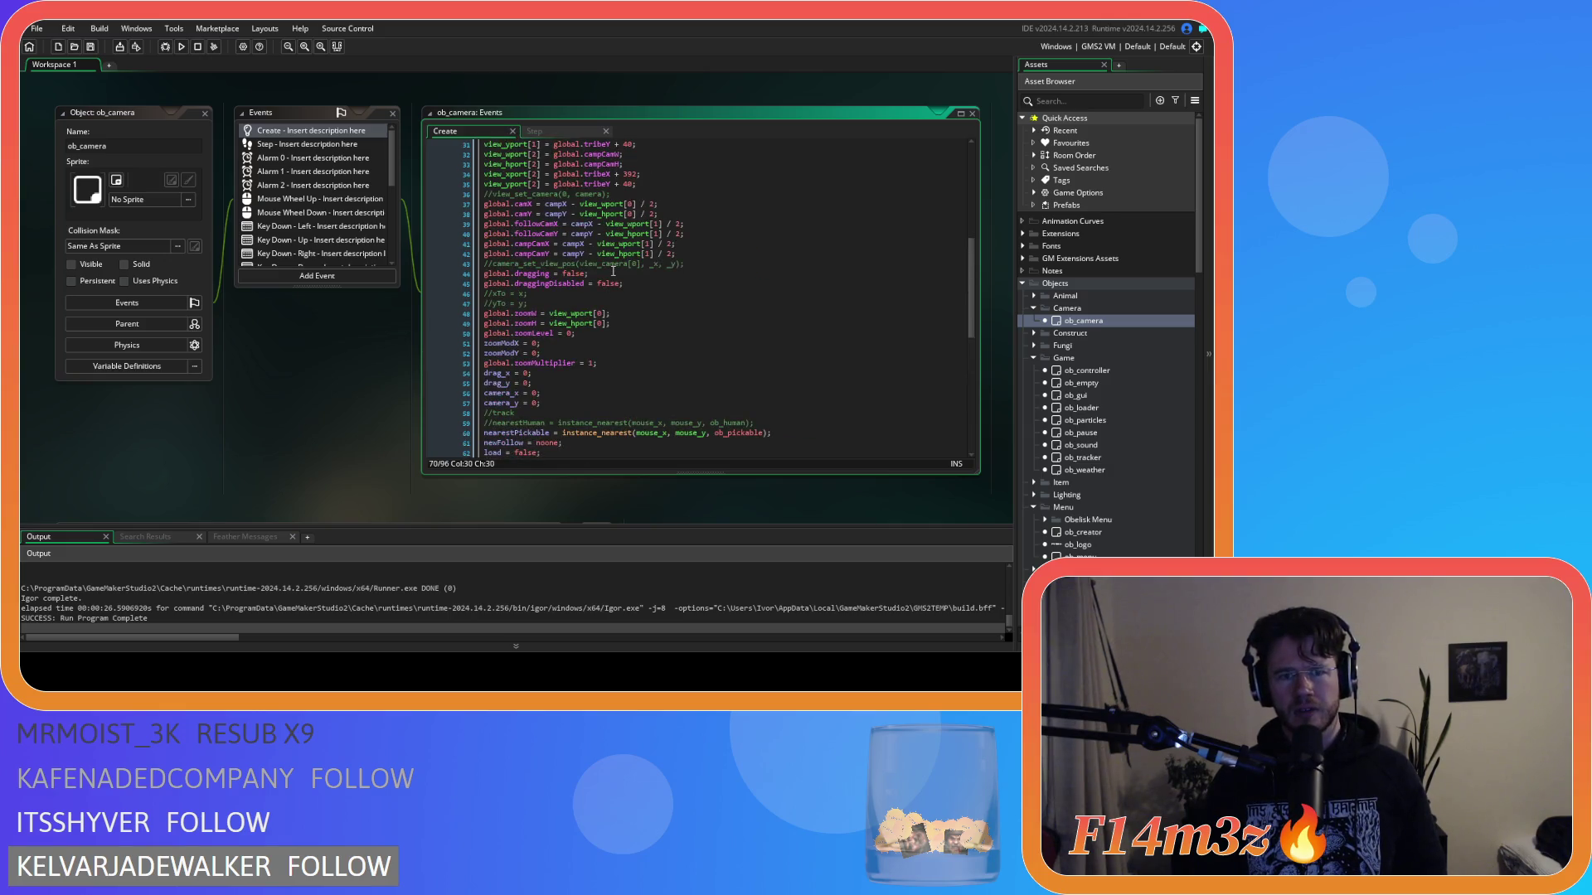
{"action": "left_click", "coordinate": [543, 132]}
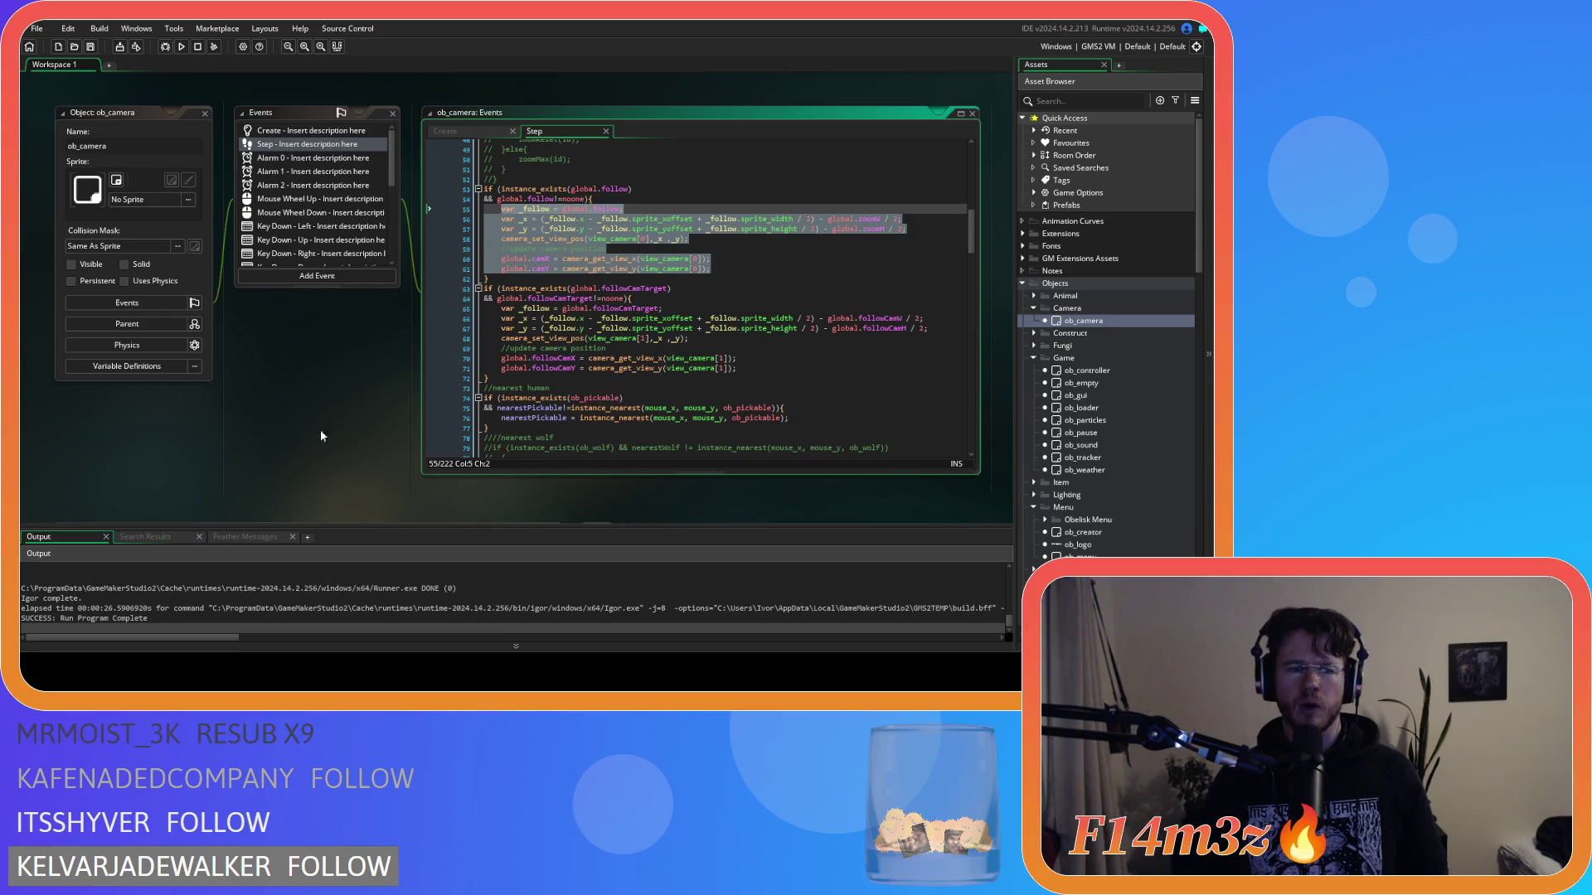
{"action": "left_click", "coordinate": [635, 347]}
{"action": "left_click", "coordinate": [711, 269]}
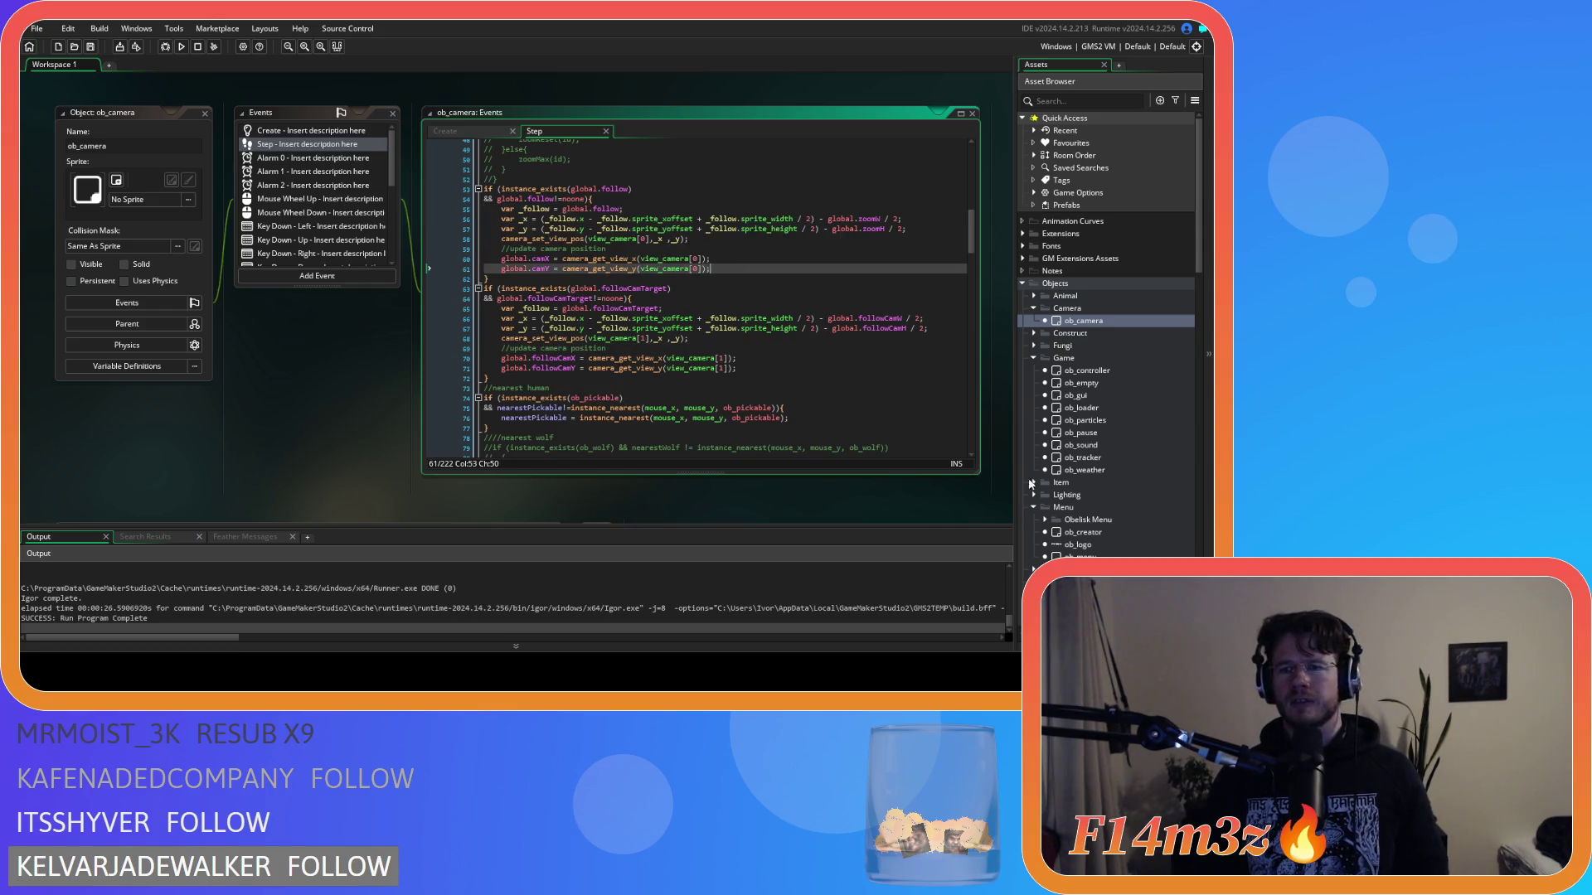
{"action": "scroll", "coordinate": [1116, 520], "scroll_direction": "down", "scroll_amount": 3}
{"action": "scroll", "coordinate": [1116, 517], "scroll_direction": "down", "scroll_amount": 3}
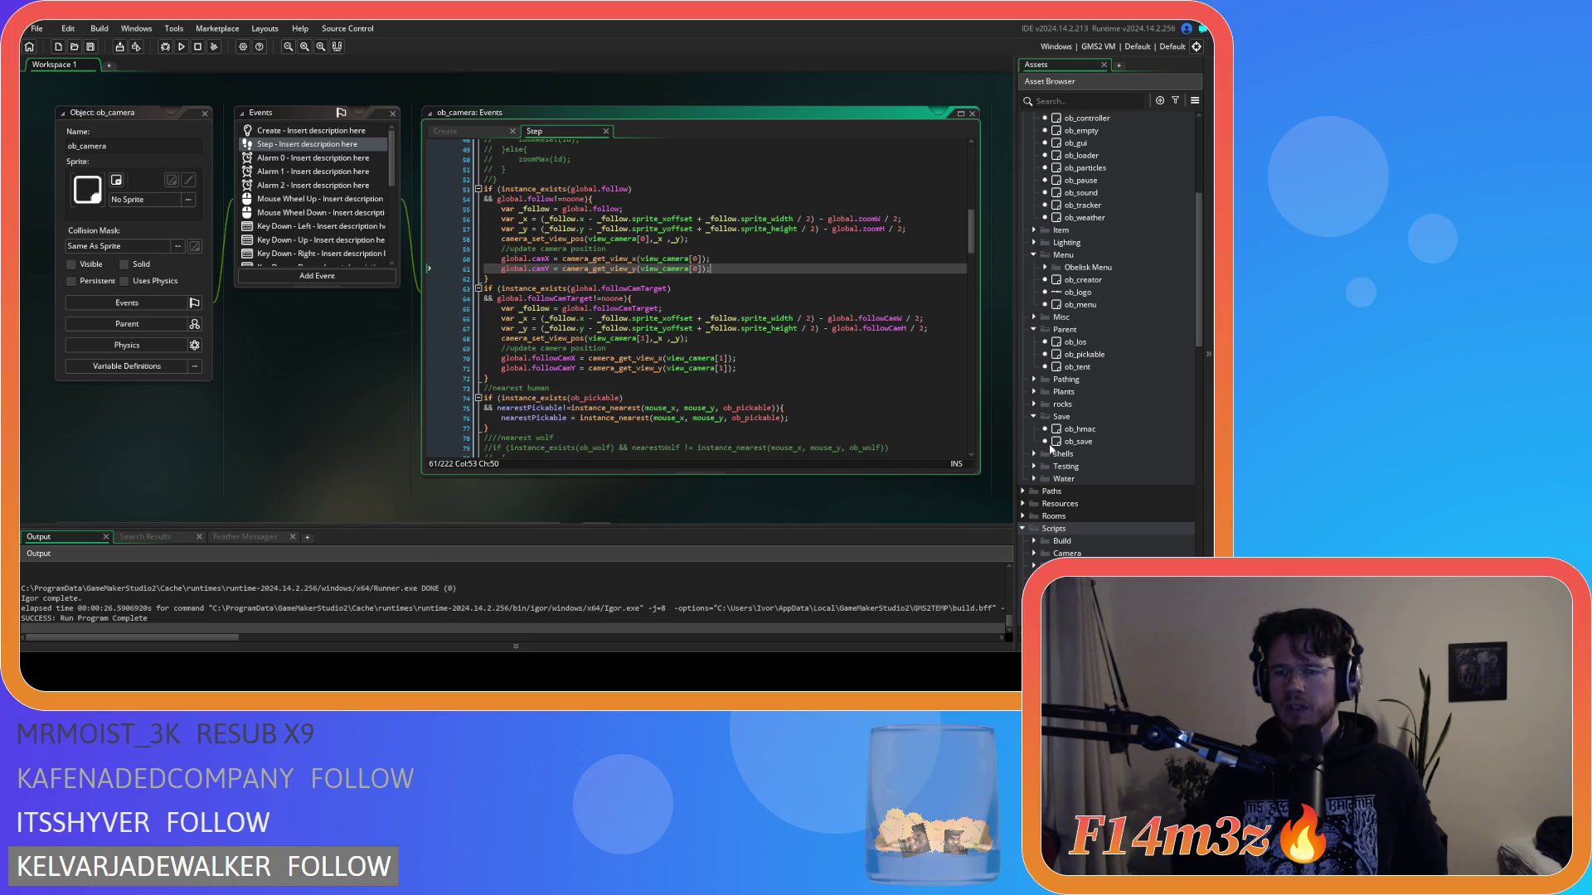
{"action": "scroll", "coordinate": [1158, 419], "scroll_direction": "down", "scroll_amount": 10}
{"action": "scroll", "coordinate": [1158, 418], "scroll_direction": "down", "scroll_amount": 4}
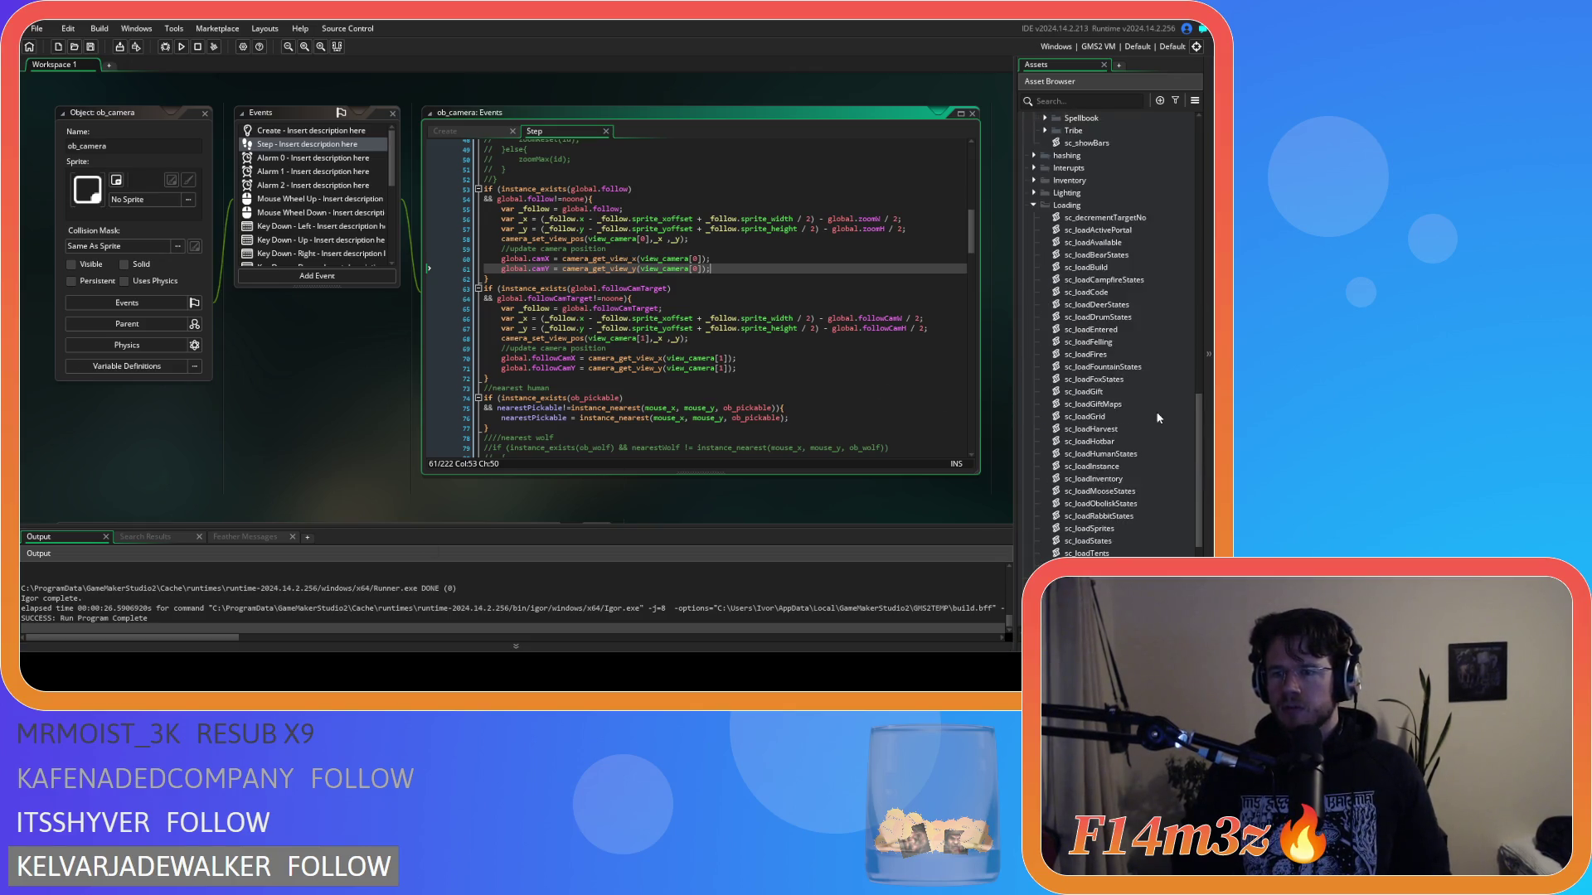
Step: Paste the camera block into sc_loadBuild at line 18, indent it, and replace follow with campCamTarget
{"action": "double_click", "coordinate": [1126, 266]}
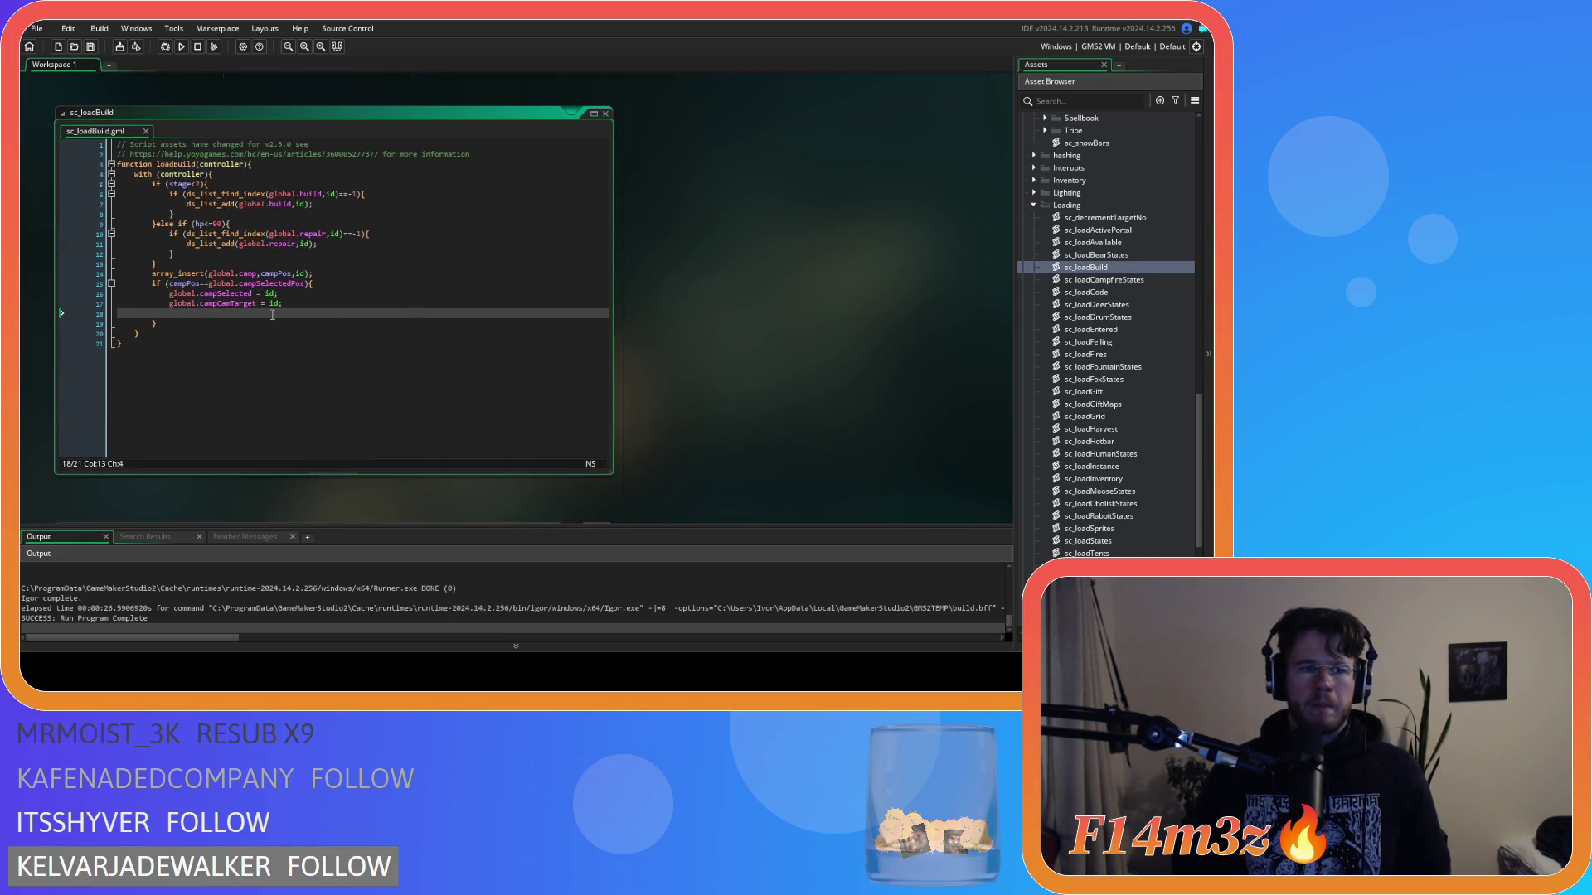
{"action": "key", "text": "ctrl+v"}
{"action": "left_click_drag", "start_coordinate": [362, 374], "coordinate": [355, 313]}
{"action": "key", "text": "Tab"}
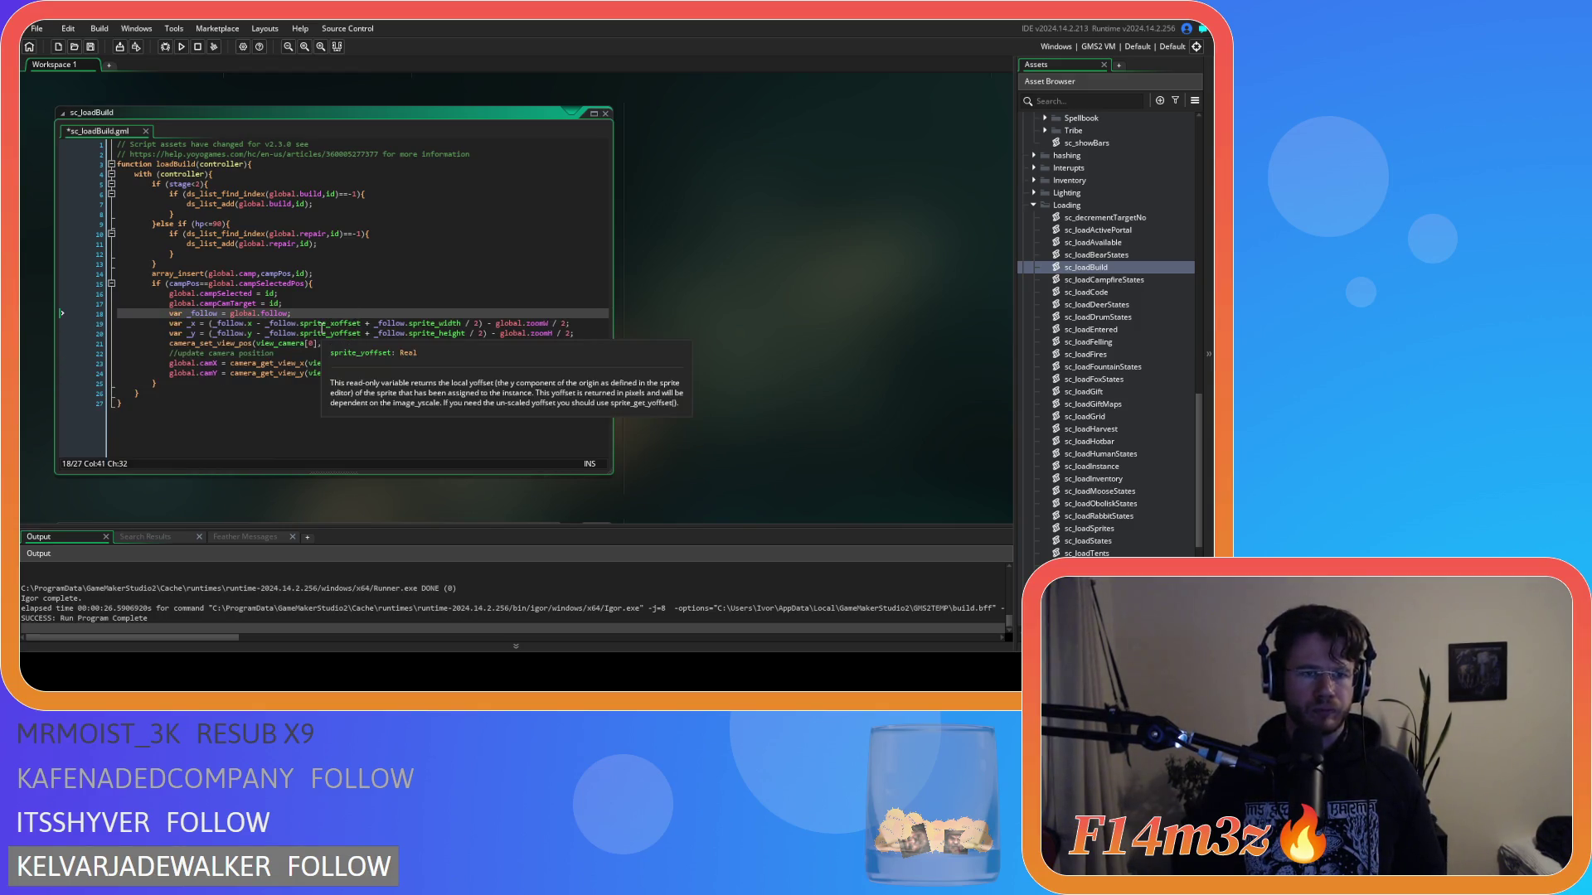
{"action": "left_click", "coordinate": [238, 304]}
{"action": "double_click", "coordinate": [238, 303]}
{"action": "key", "text": "ctrl+c"}
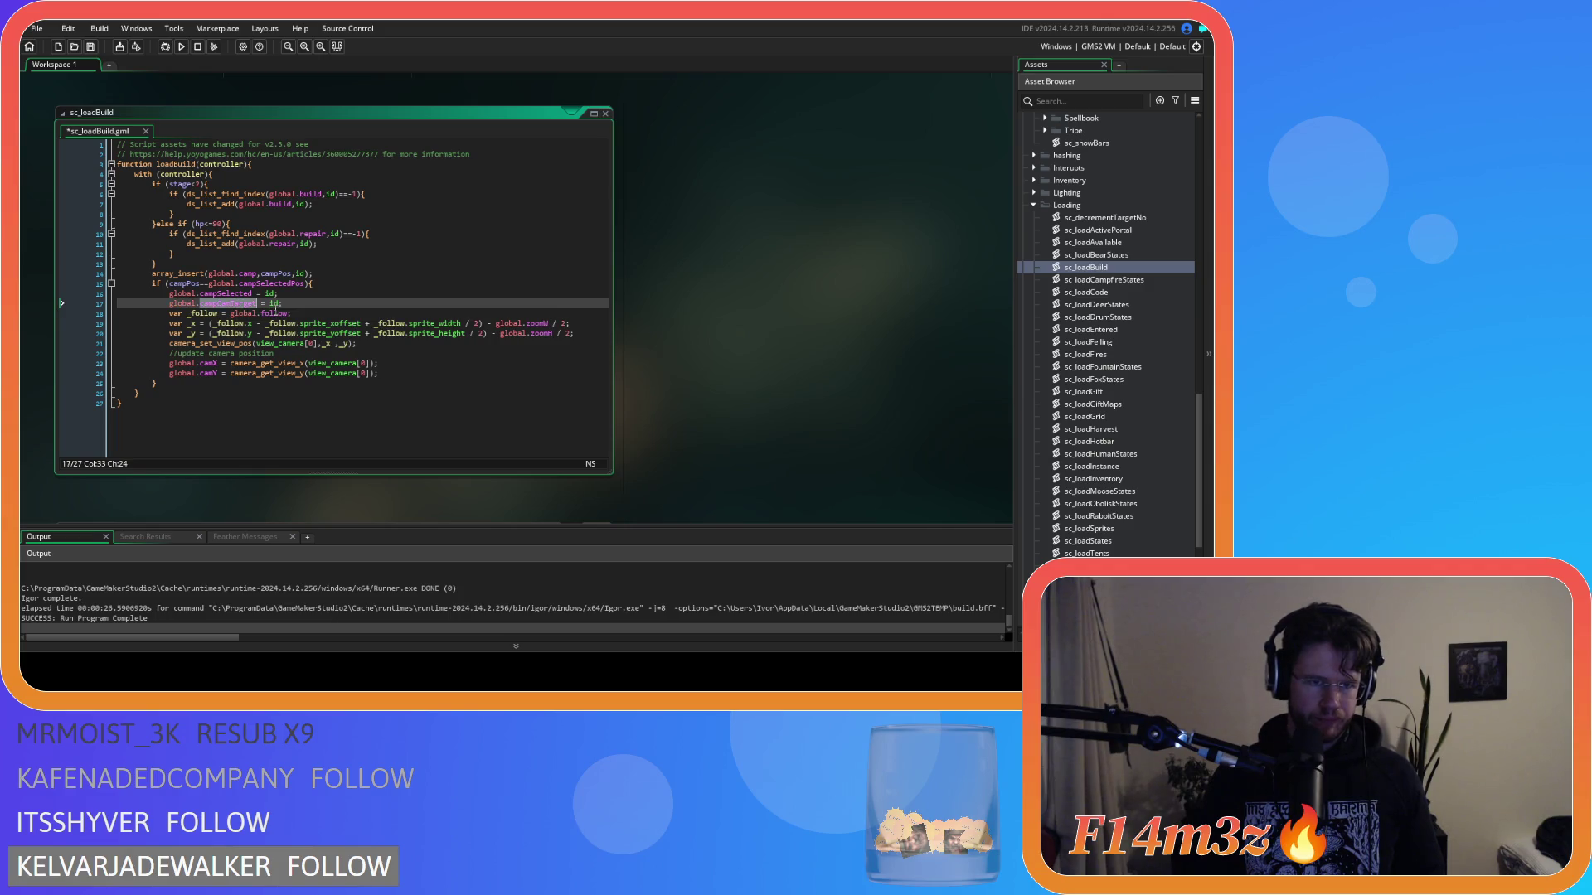
{"action": "double_click", "coordinate": [274, 314]}
{"action": "key", "text": "ctrl+v"}
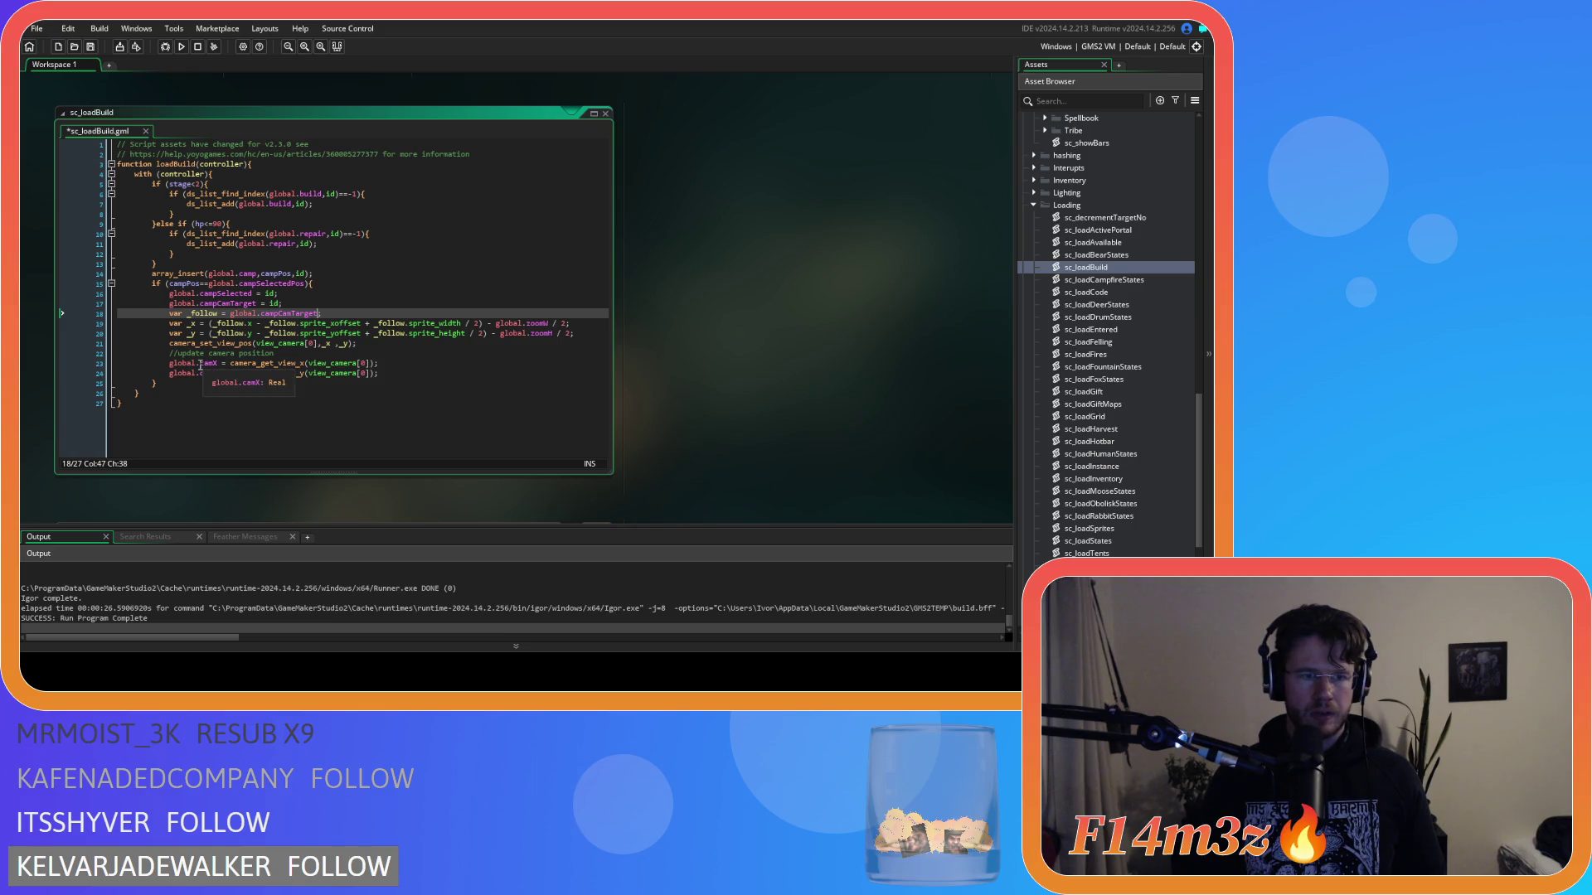
Step: Rename camX and camY to campCamX and campCamY, then save sc_loadBuild
{"action": "left_click", "coordinate": [200, 364]}
{"action": "type", "text": "camp"}
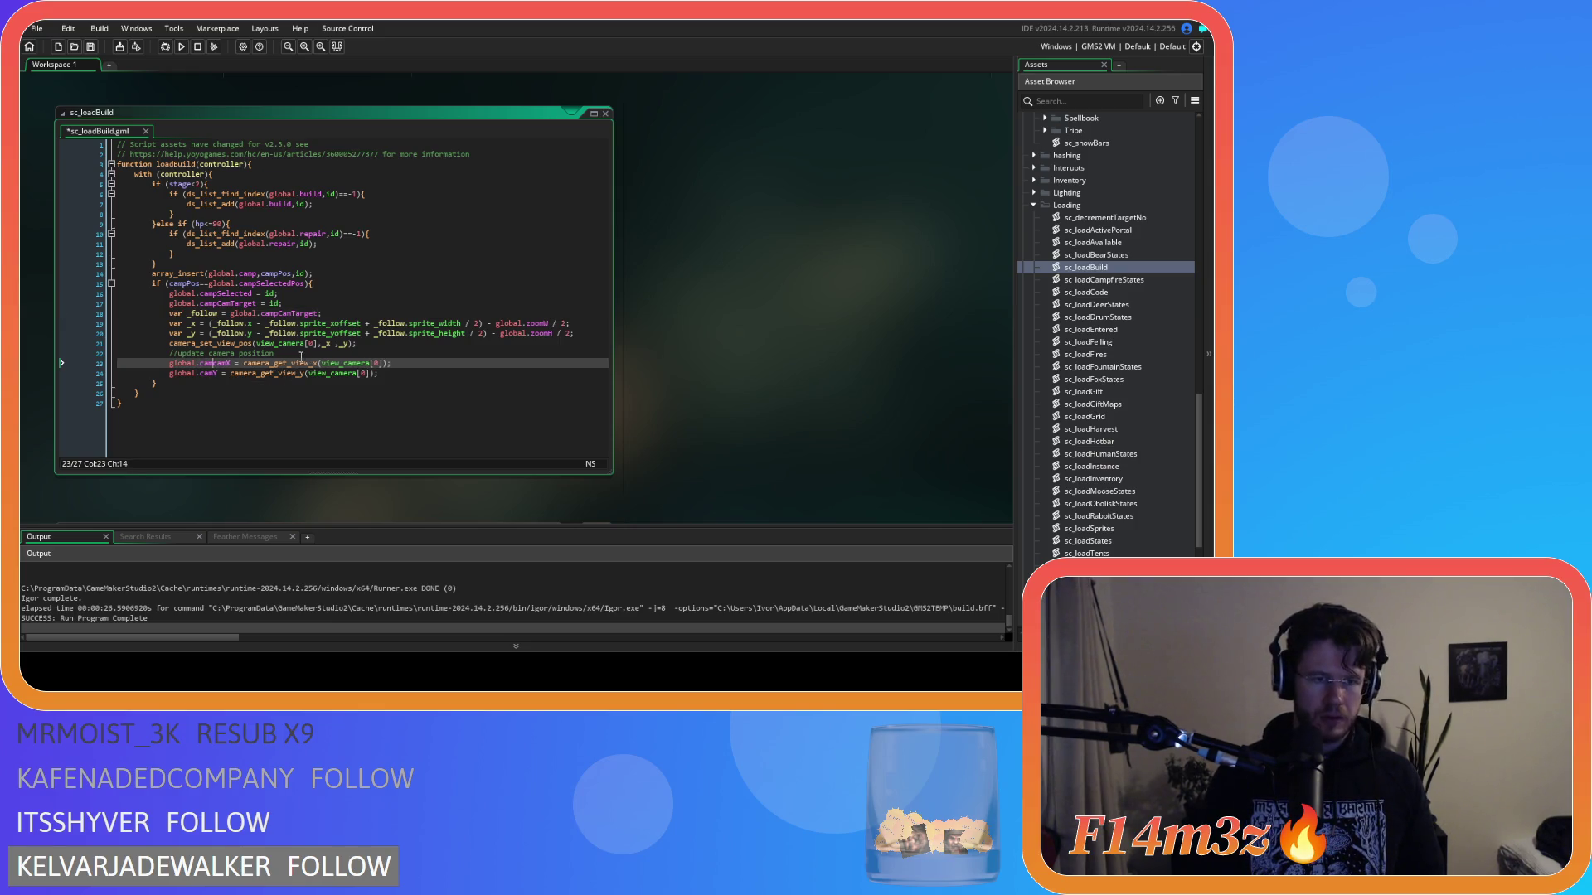
{"action": "key", "text": "Return"}
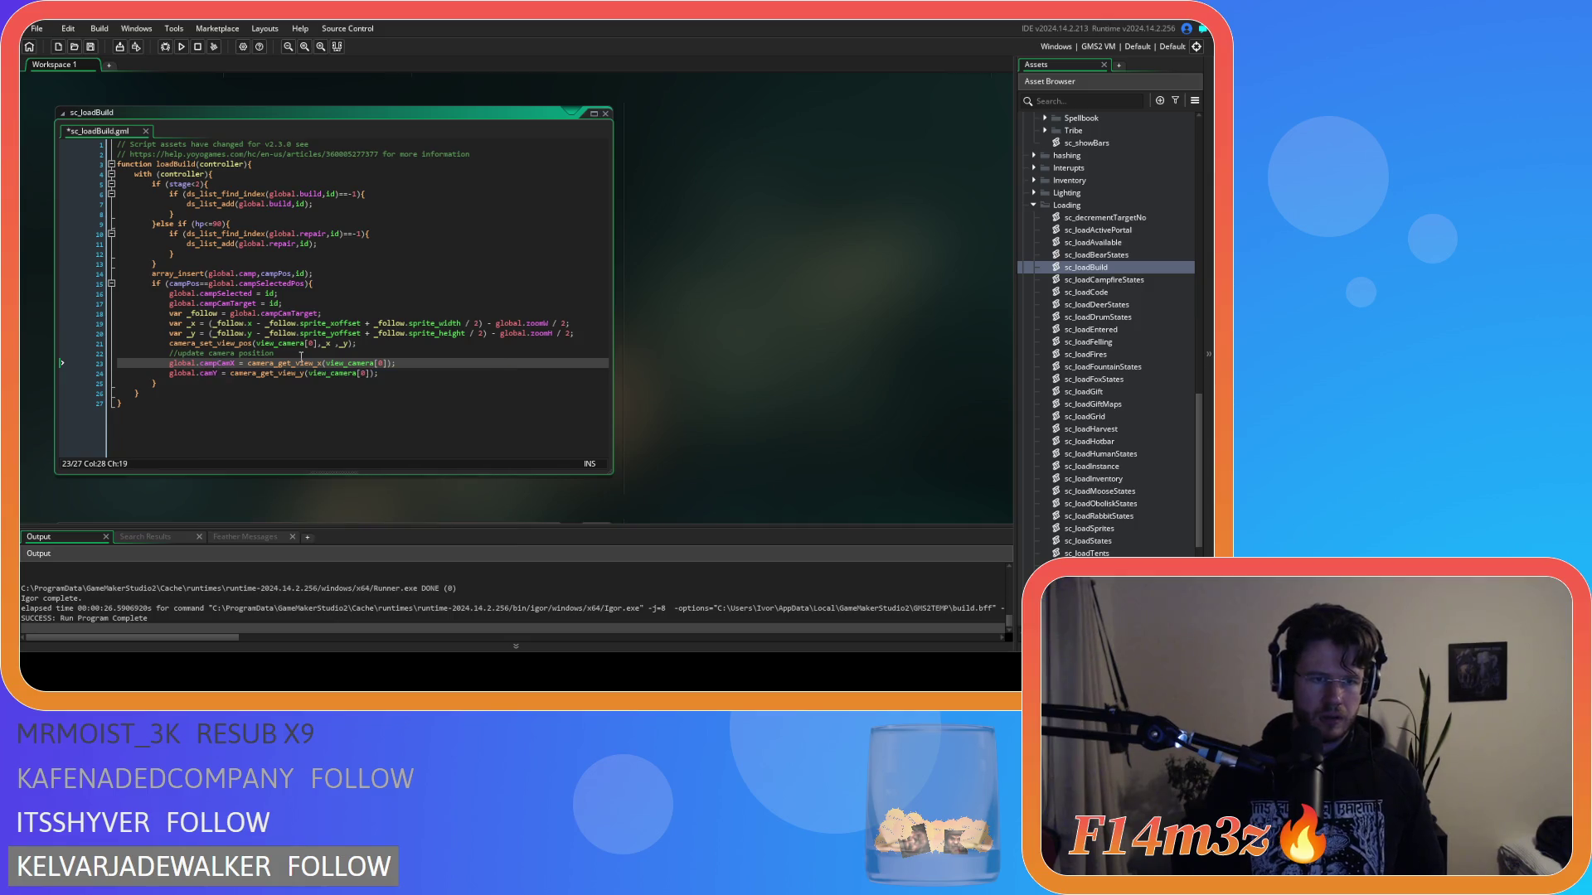
{"action": "left_click", "coordinate": [200, 373]}
{"action": "type", "text": "camp"}
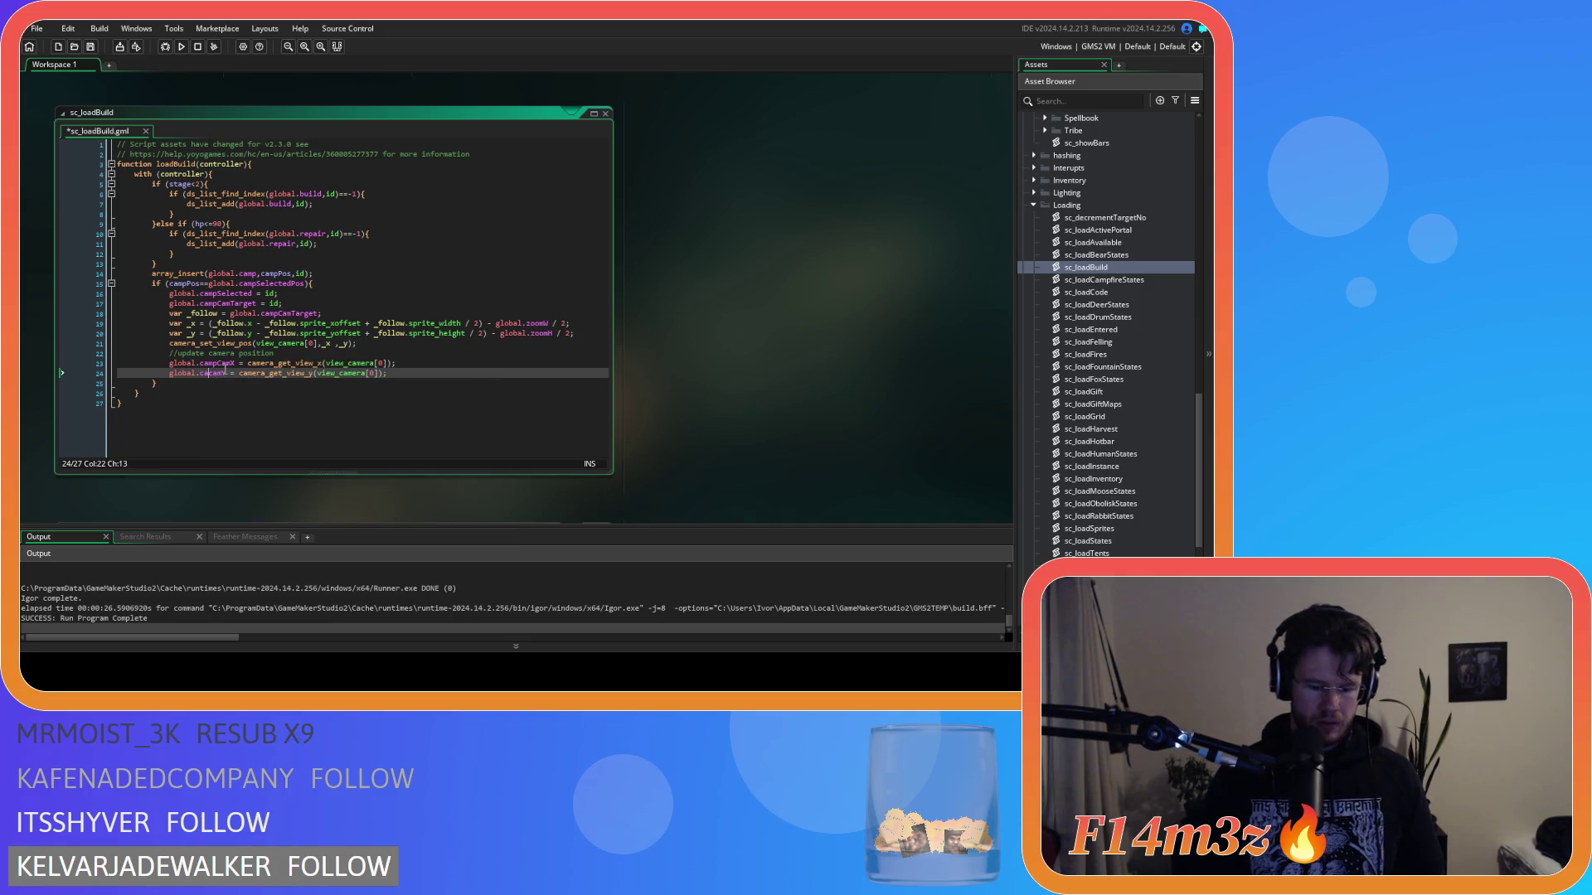
{"action": "key", "text": "Return"}
{"action": "left_click", "coordinate": [468, 373]}
{"action": "key", "text": "ctrl+s"}
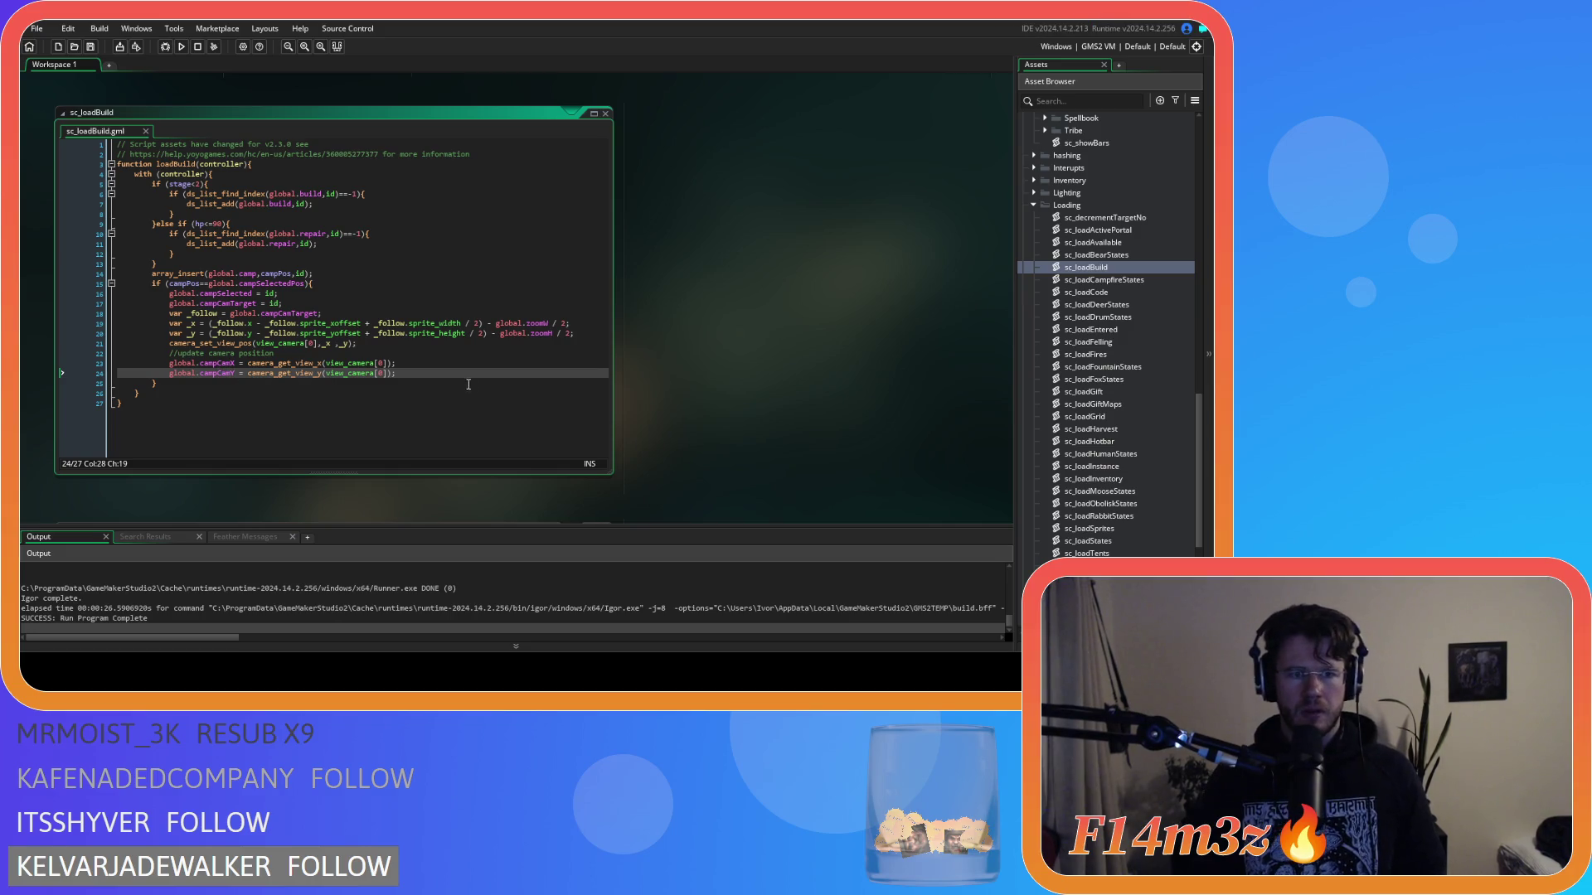
Step: Copy the adapted camera lines 19–24 and open sc_loadCampfireStates
{"action": "mouse_move", "coordinate": [469, 373]}
{"action": "left_mouse_down"}
{"action": "mouse_move", "coordinate": [216, 334]}
{"action": "mouse_move", "coordinate": [169, 305]}
{"action": "left_mouse_up"}
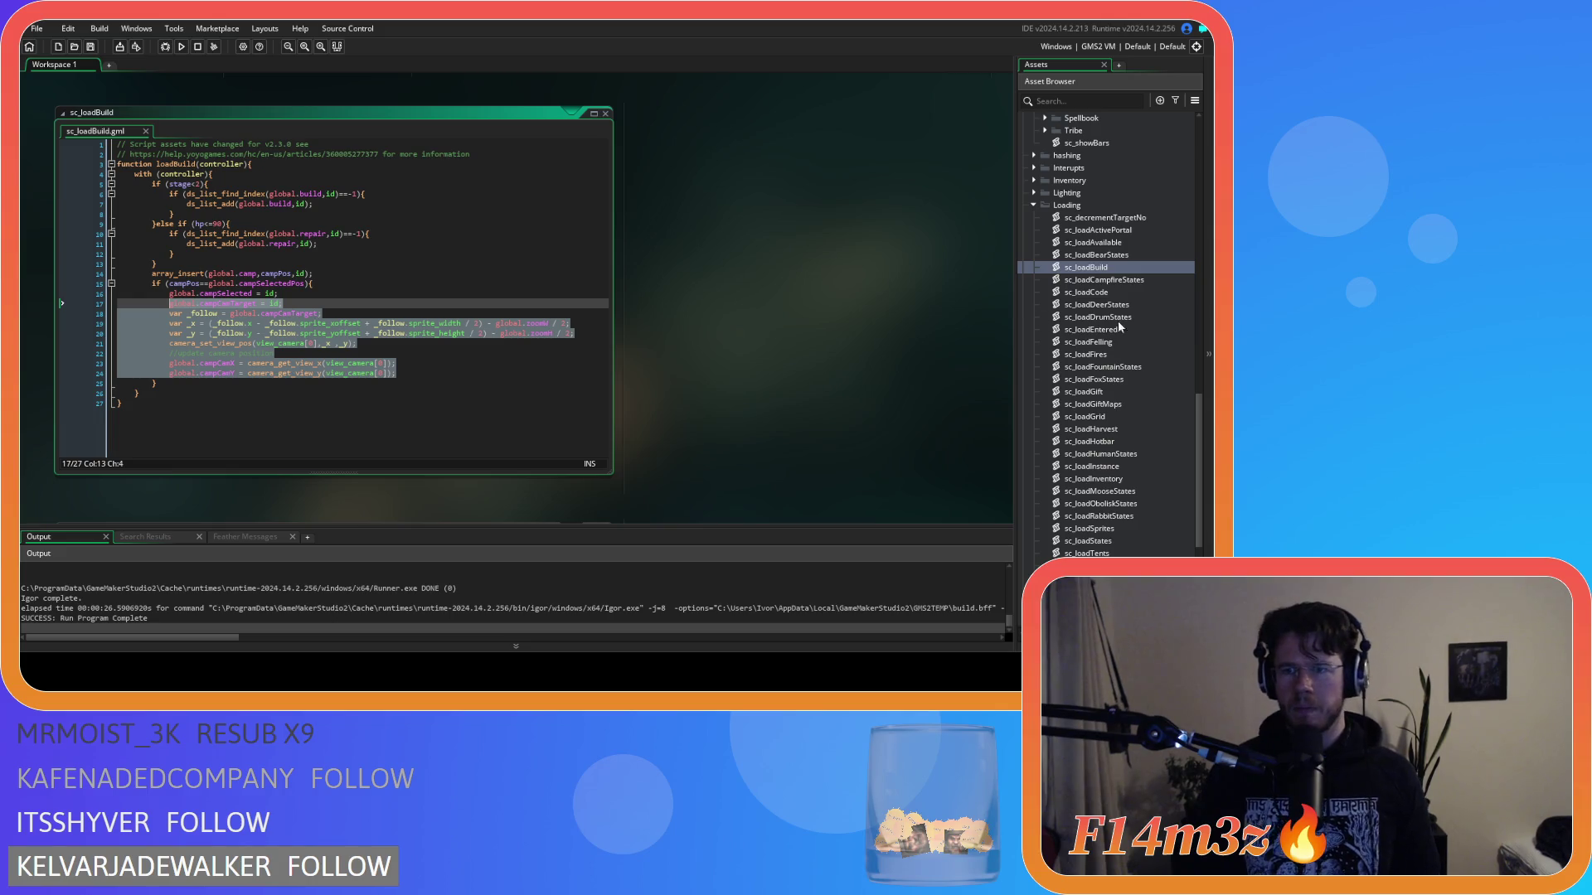
{"action": "right_click", "coordinate": [300, 334]}
{"action": "left_click", "coordinate": [415, 351]}
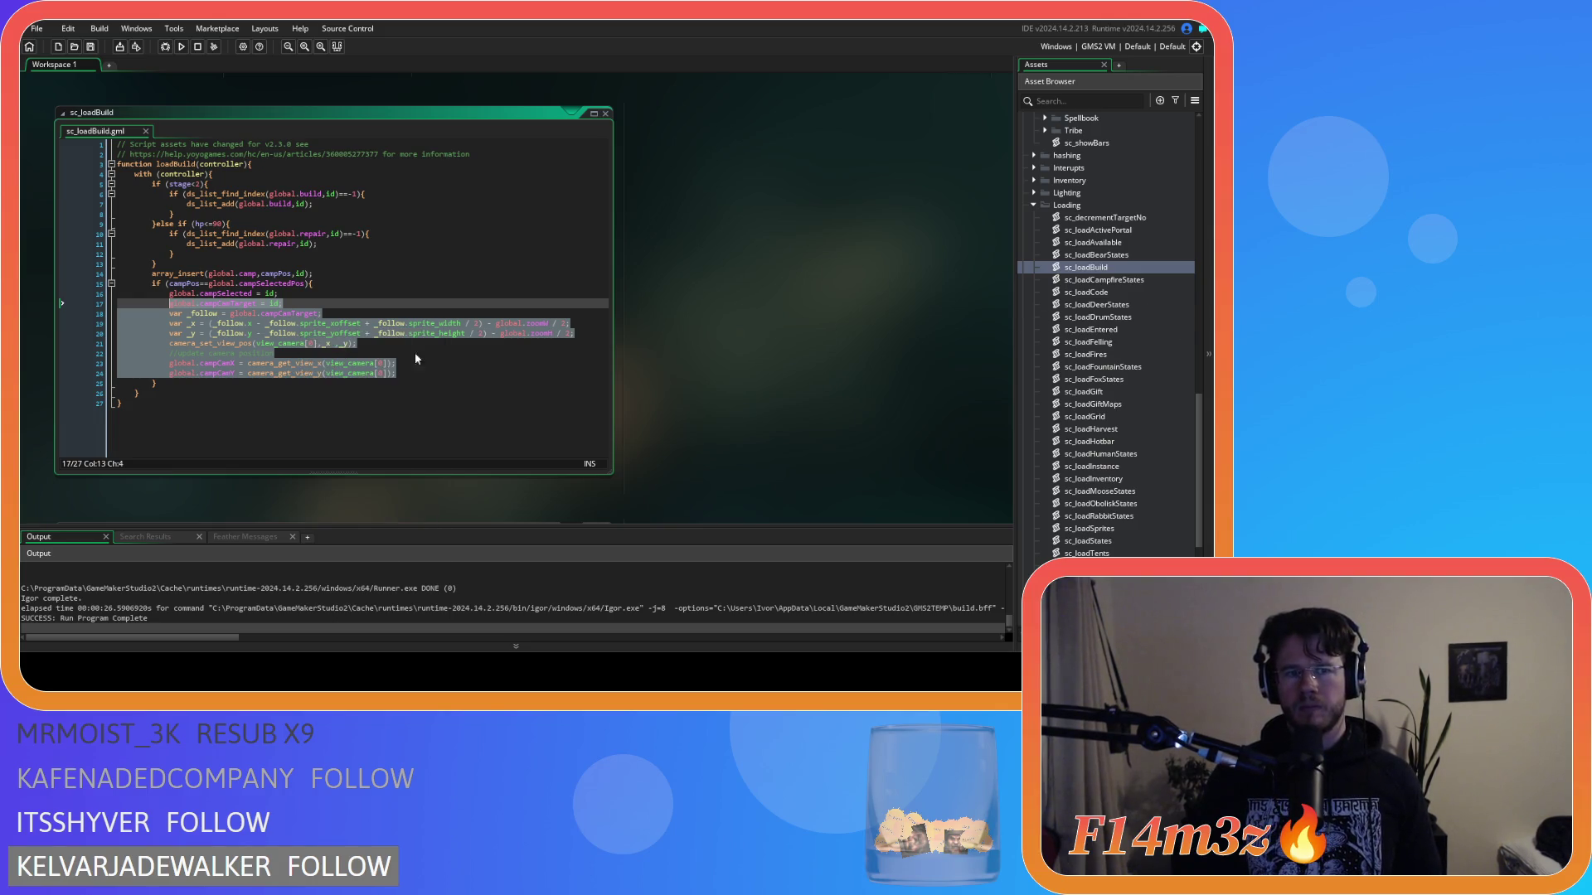
{"action": "left_click", "coordinate": [539, 363]}
{"action": "double_click", "coordinate": [1123, 281]}
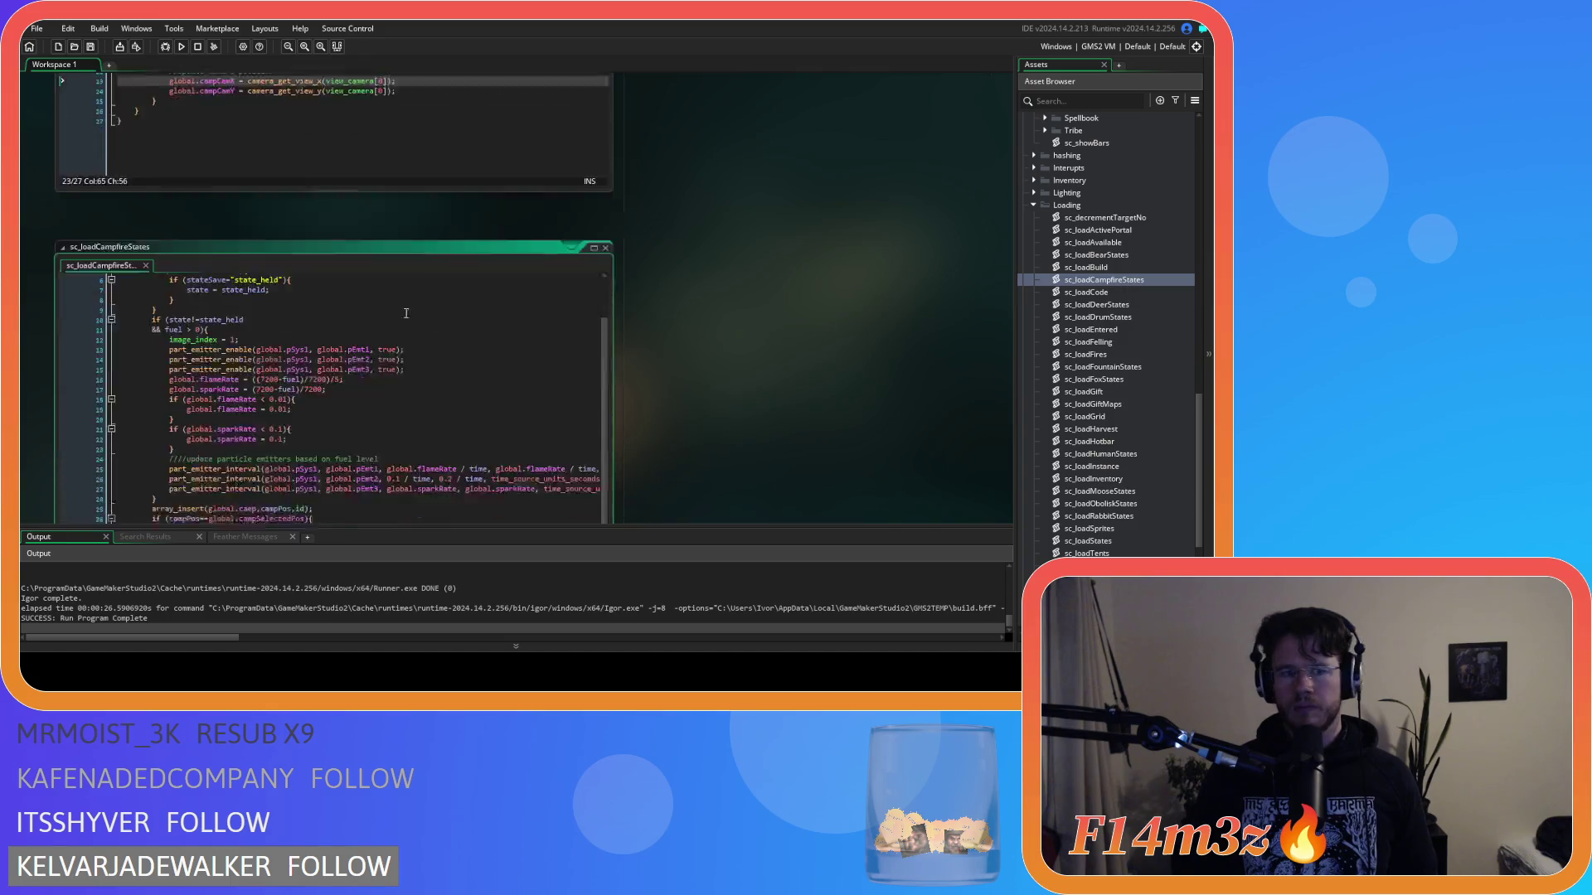
Step: Paste sc_loadBuild's camera lines 17–24 below line 32 of sc_loadCampfireStates, then open sc_loadDrumStates
{"action": "key", "text": "Return"}
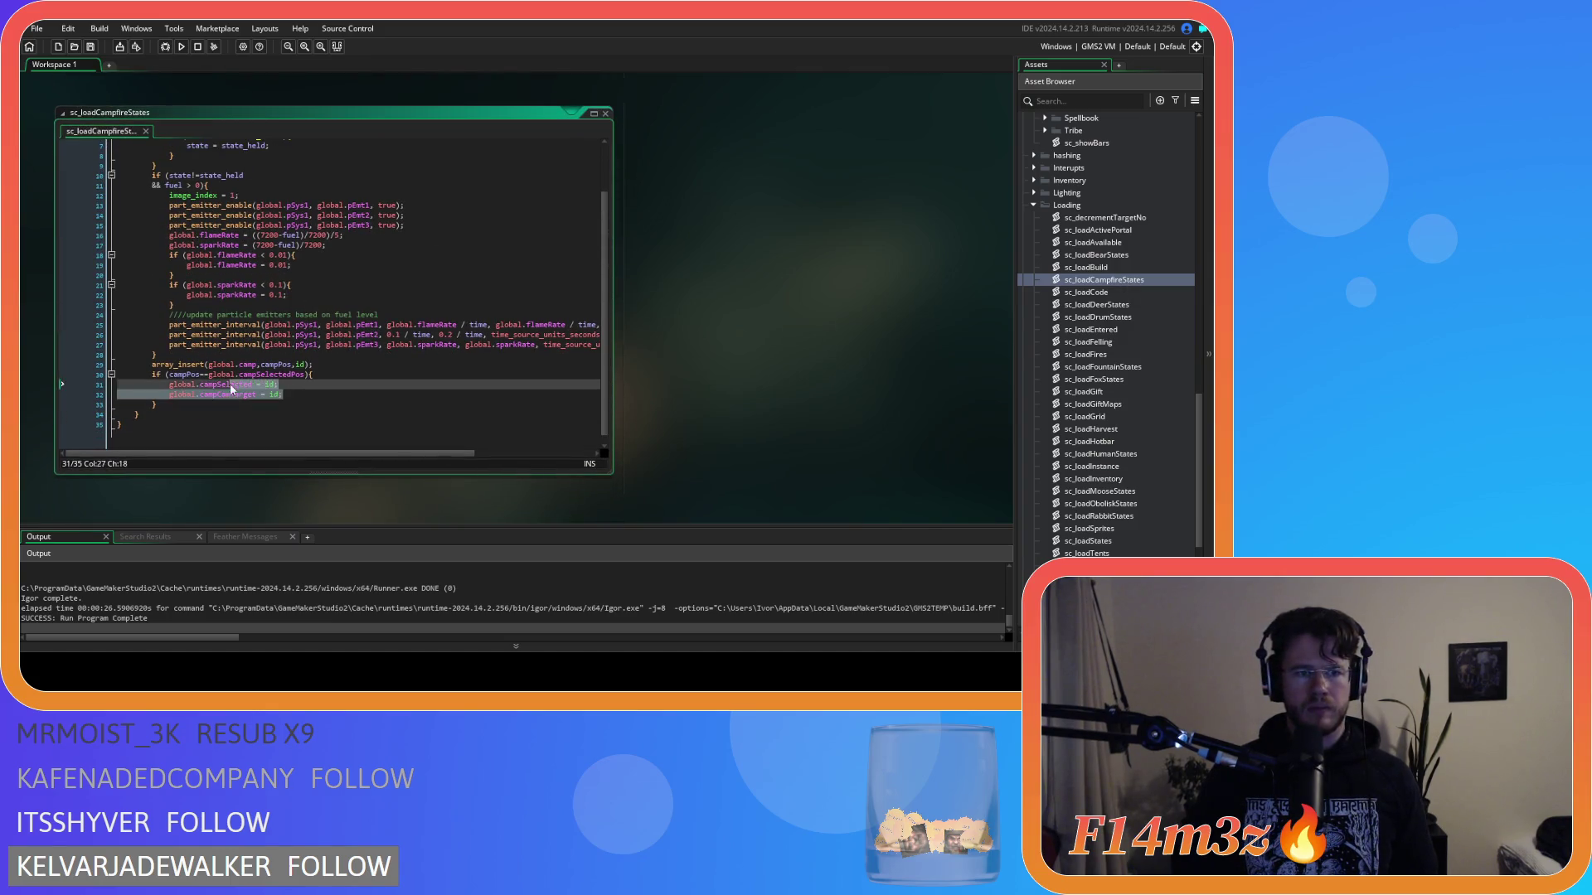
{"action": "key", "text": "ctrl+v"}
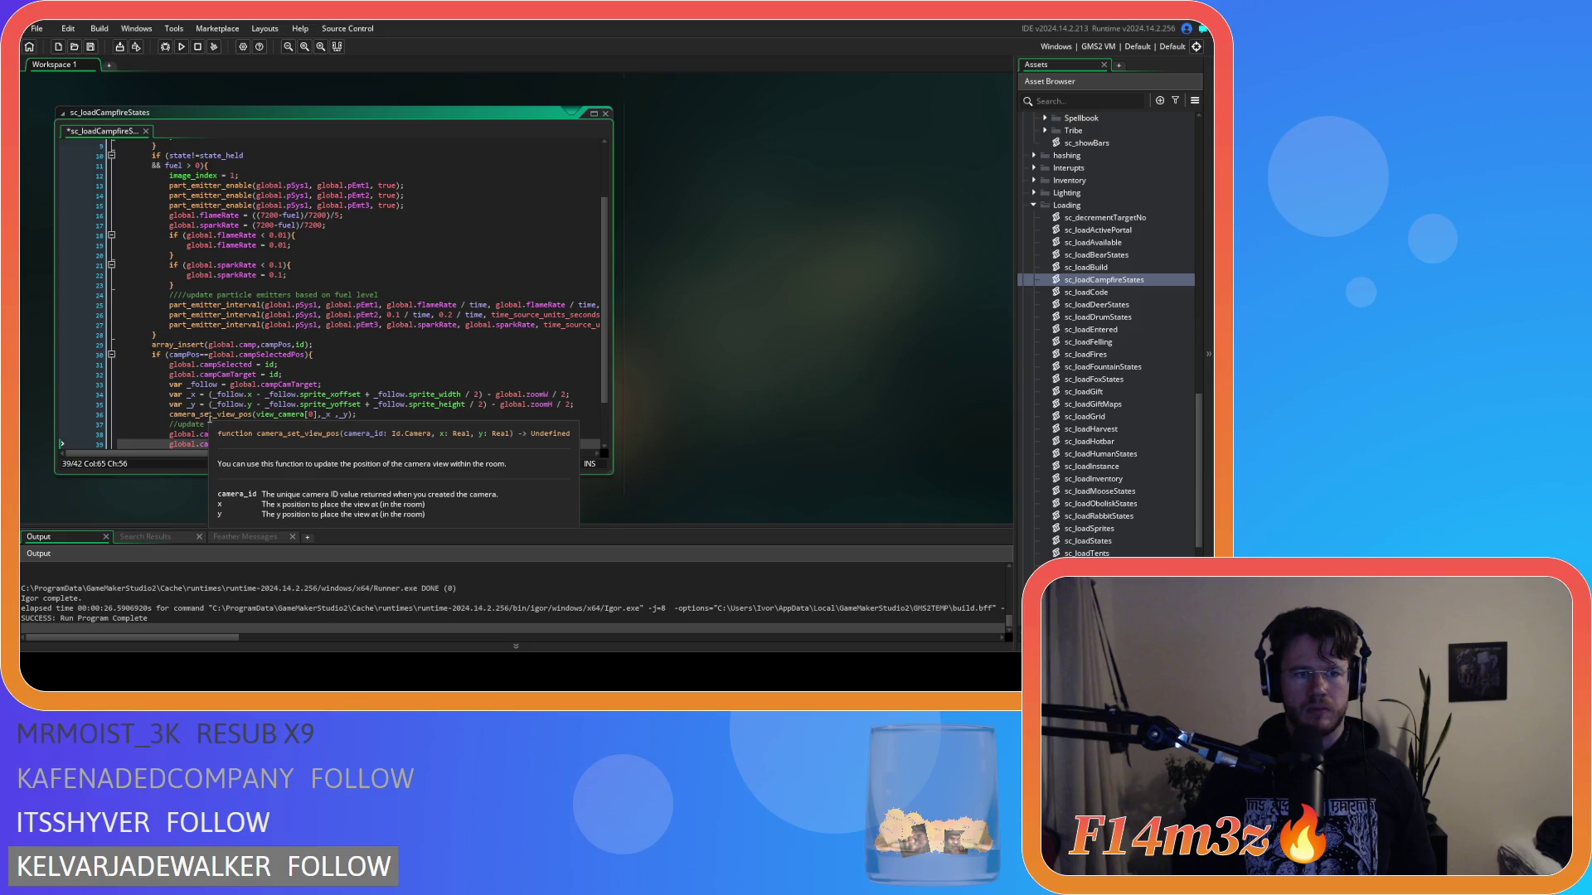
{"action": "key", "text": "ctrl+z"}
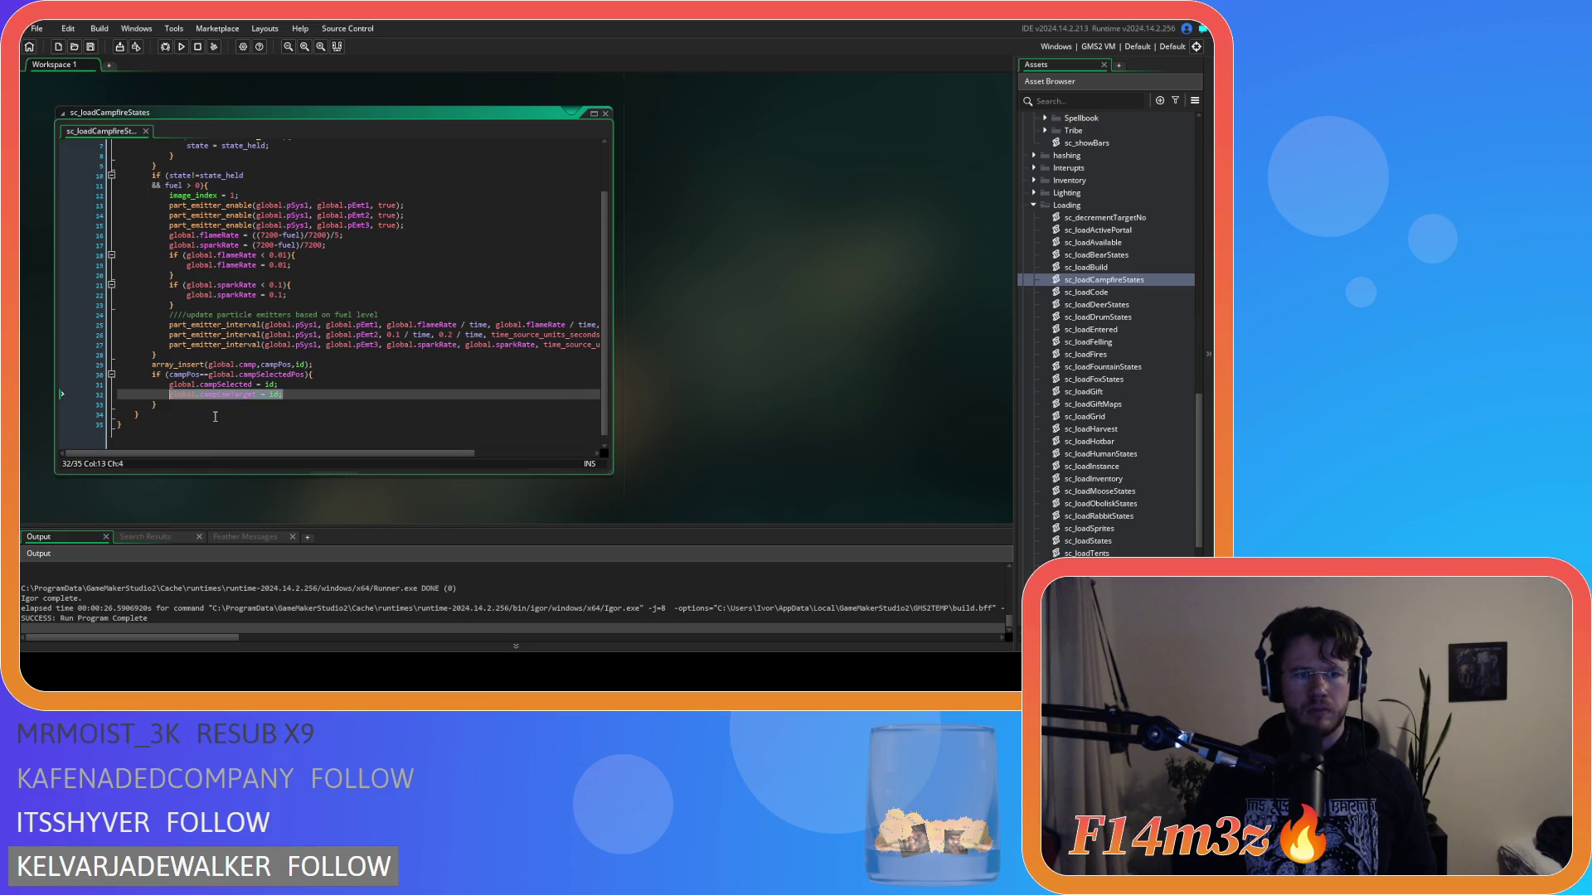
{"action": "scroll", "coordinate": [642, 311], "scroll_direction": "up", "scroll_amount": 5}
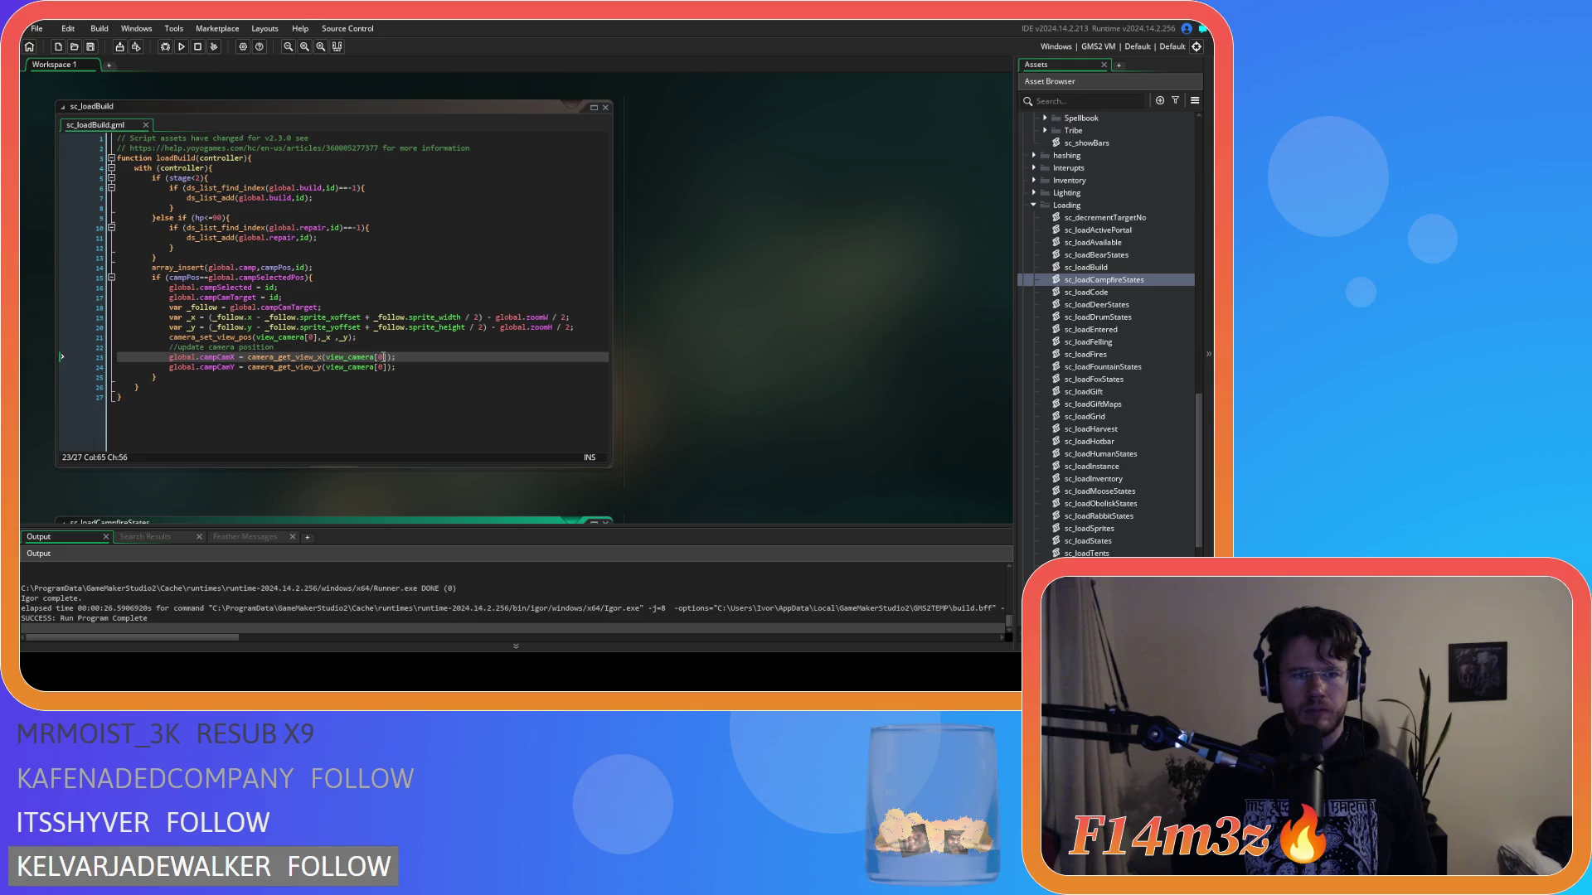
{"action": "mouse_move", "coordinate": [397, 368]}
{"action": "left_mouse_down"}
{"action": "mouse_move", "coordinate": [265, 355]}
{"action": "mouse_move", "coordinate": [171, 302]}
{"action": "left_mouse_up"}
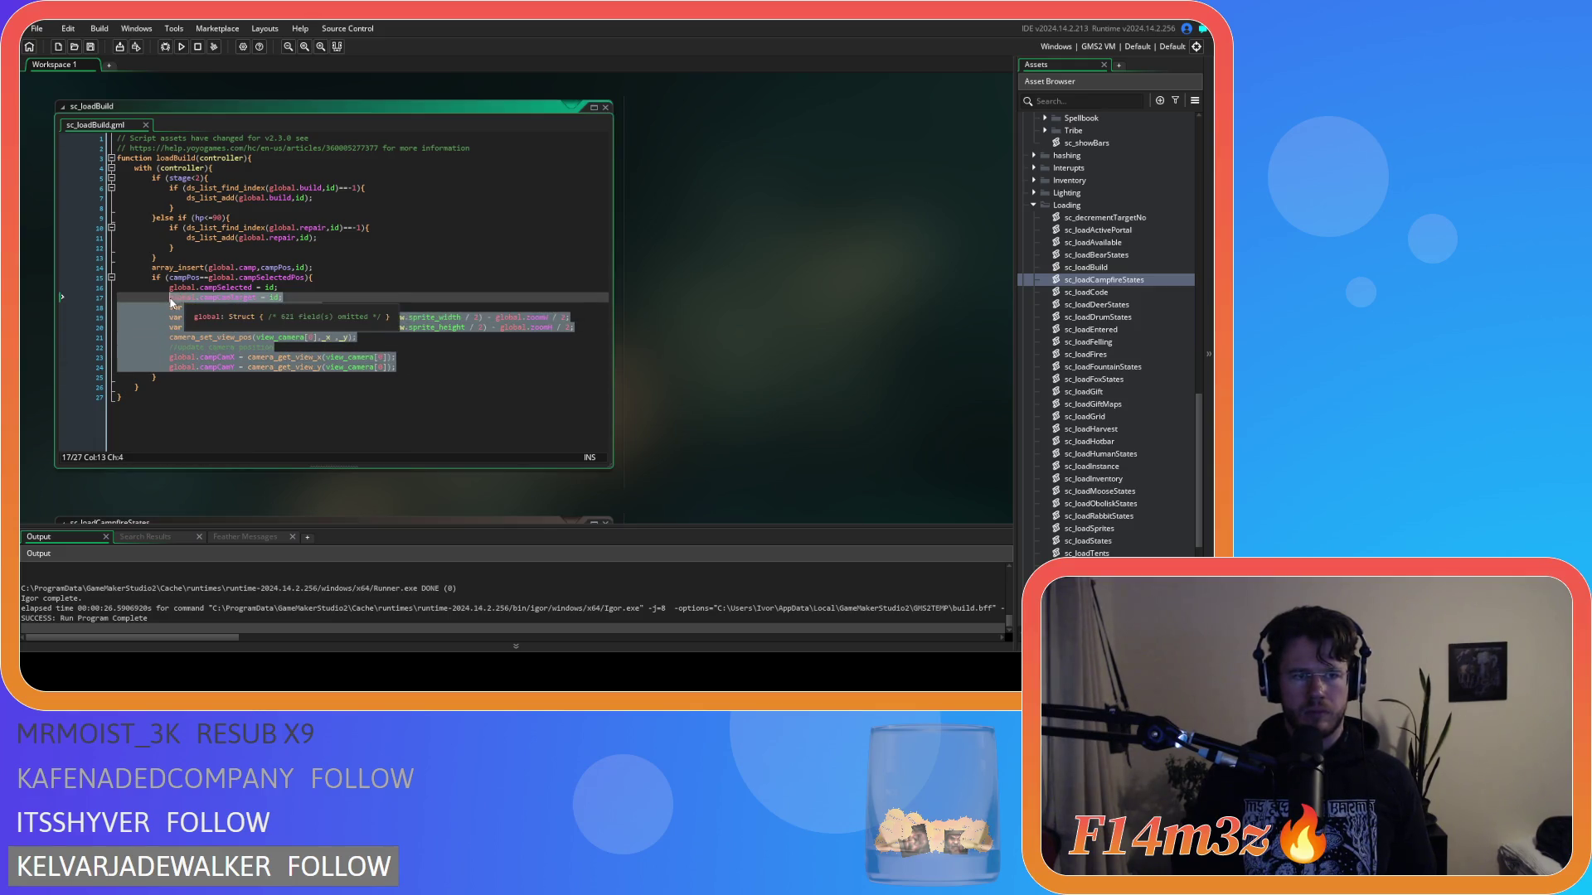
{"action": "scroll", "coordinate": [643, 369], "scroll_direction": "down", "scroll_amount": 5}
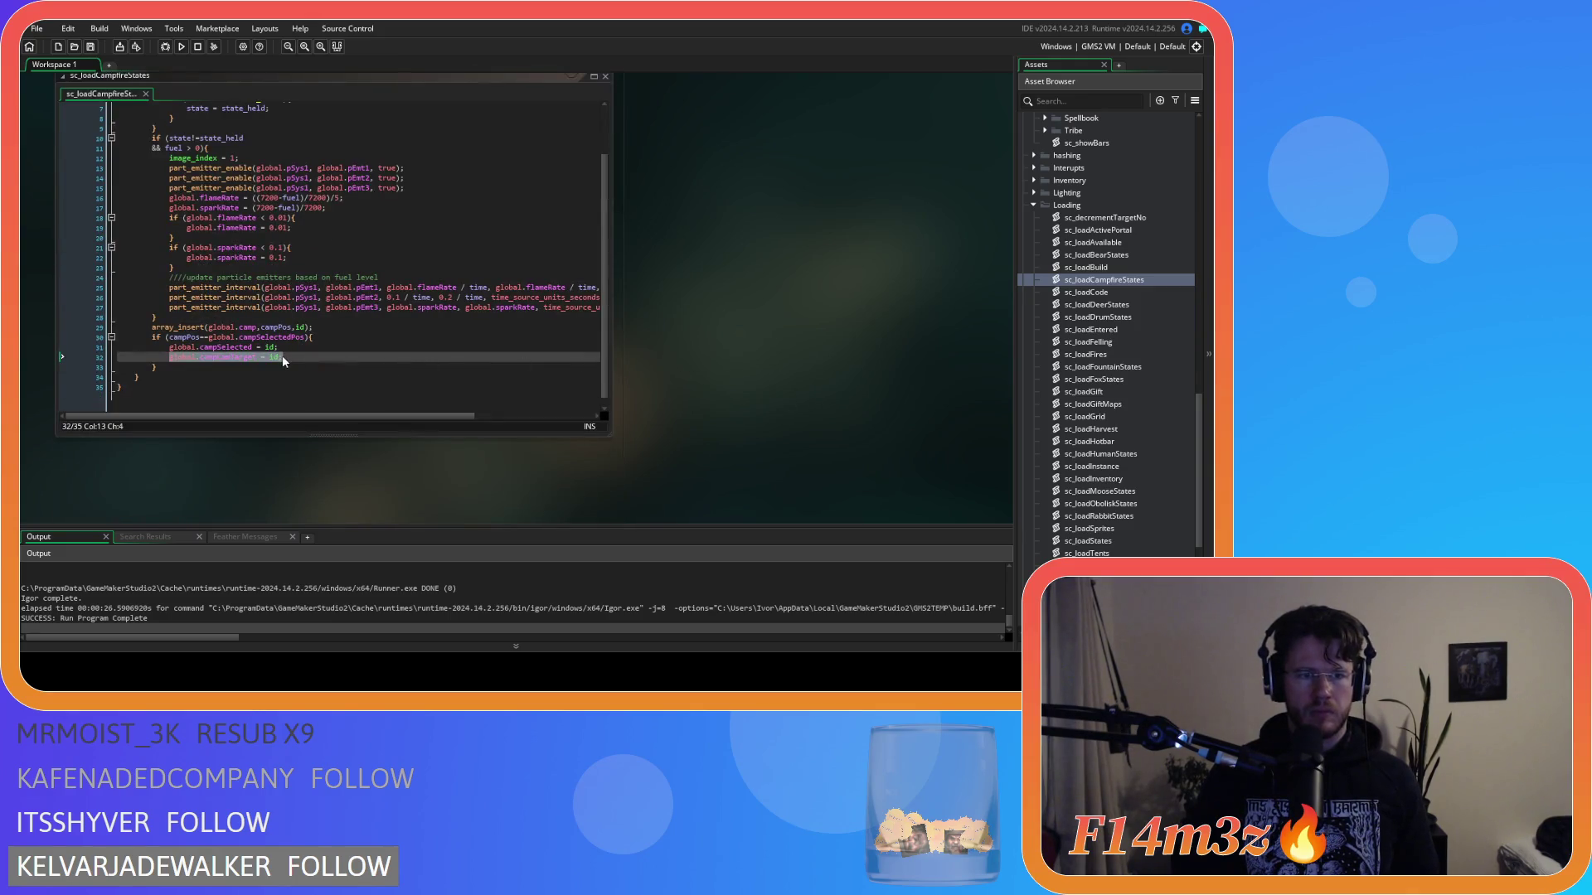
{"action": "left_click", "coordinate": [282, 362]}
{"action": "key", "text": "Return"}
{"action": "key", "text": "ctrl+v"}
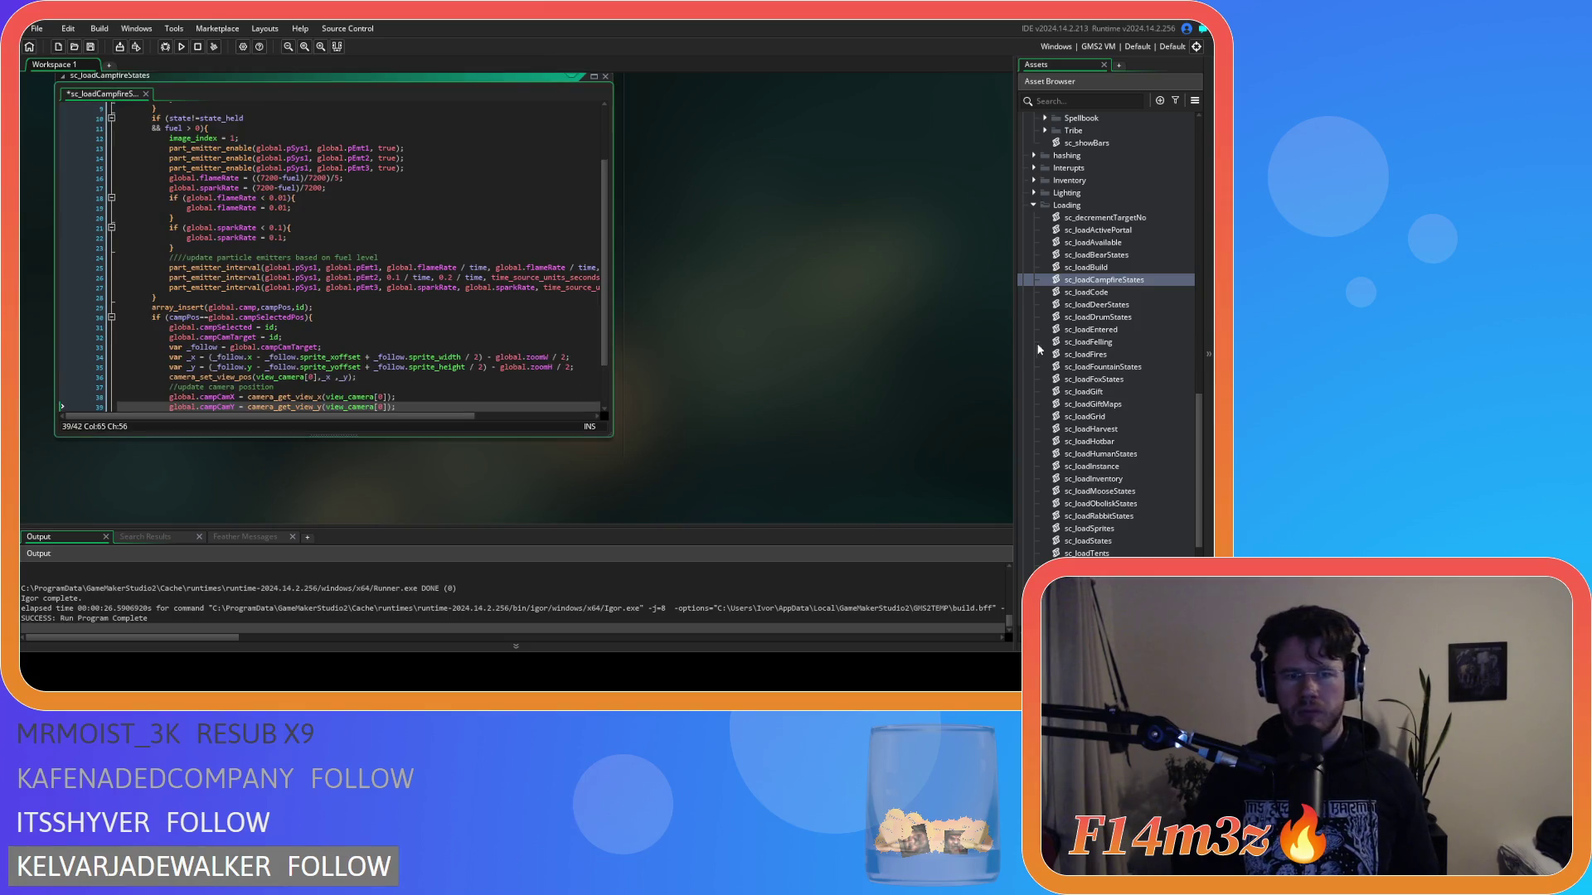
{"action": "double_click", "coordinate": [1126, 317]}
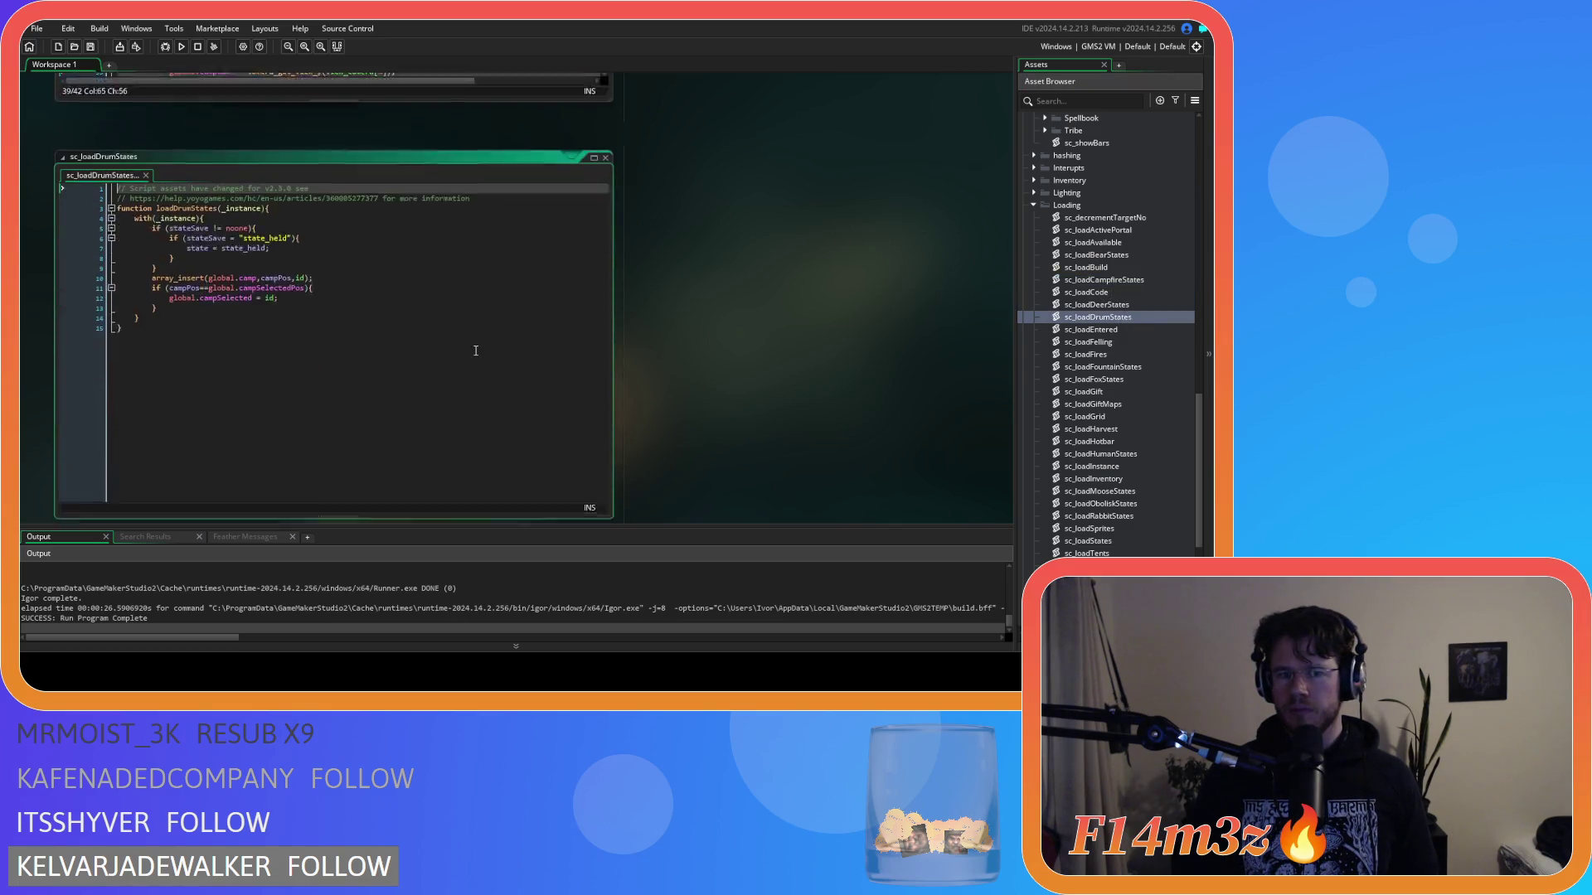
Step: Paste the camera-follow block into sc_loadDrumStates and sc_loadObolisksStates, and save the obelisk script
{"action": "left_click", "coordinate": [301, 253]}
{"action": "key", "text": "ctrl+v"}
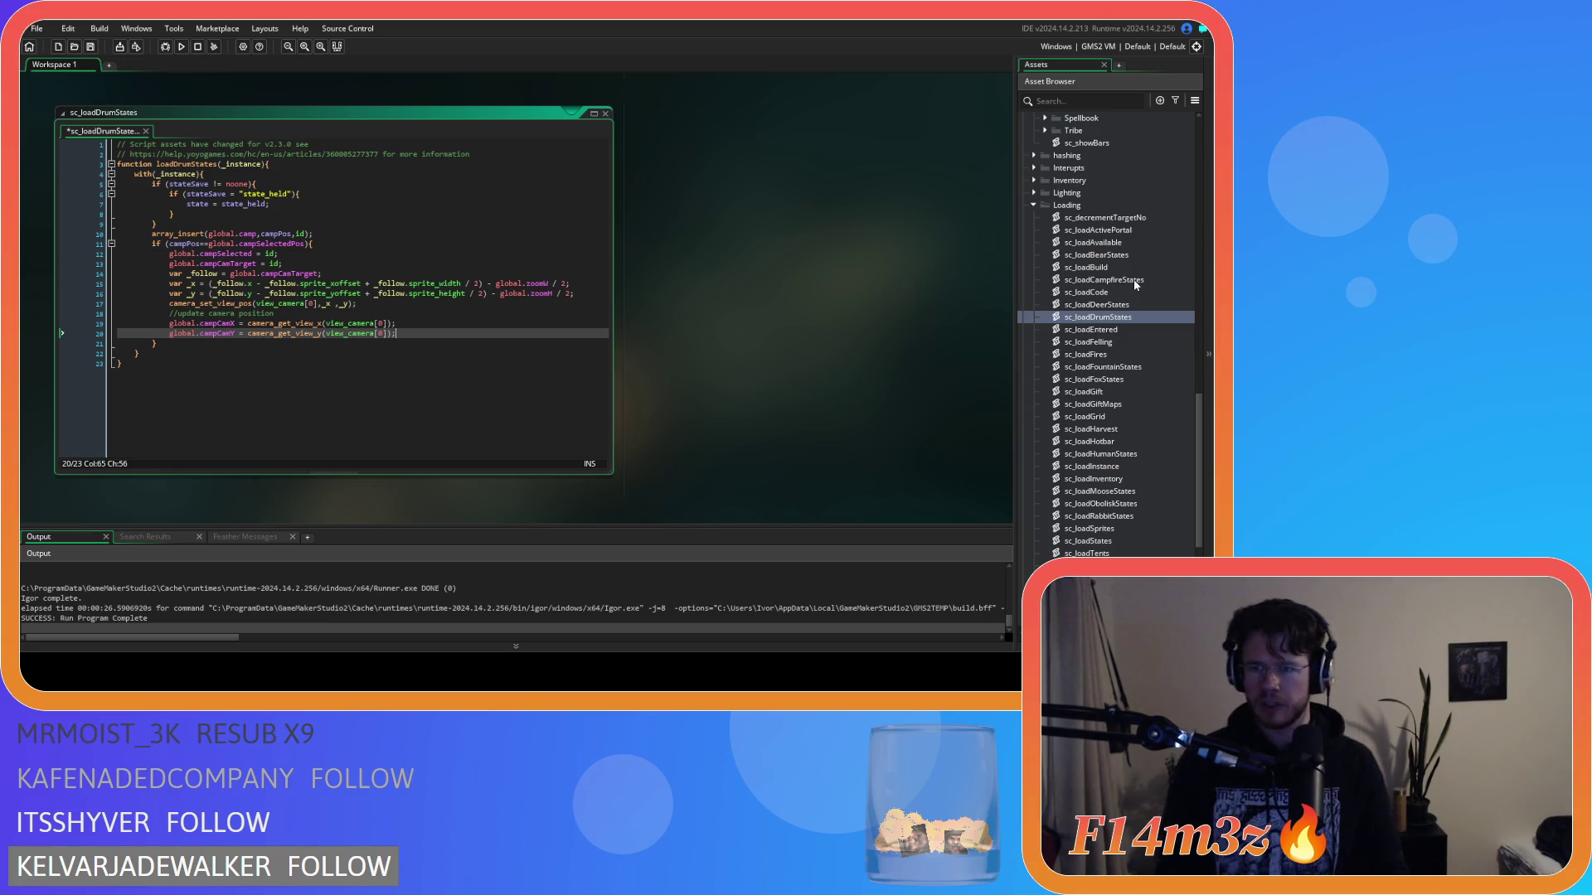
{"action": "scroll", "coordinate": [1121, 480], "scroll_direction": "down", "scroll_amount": 2}
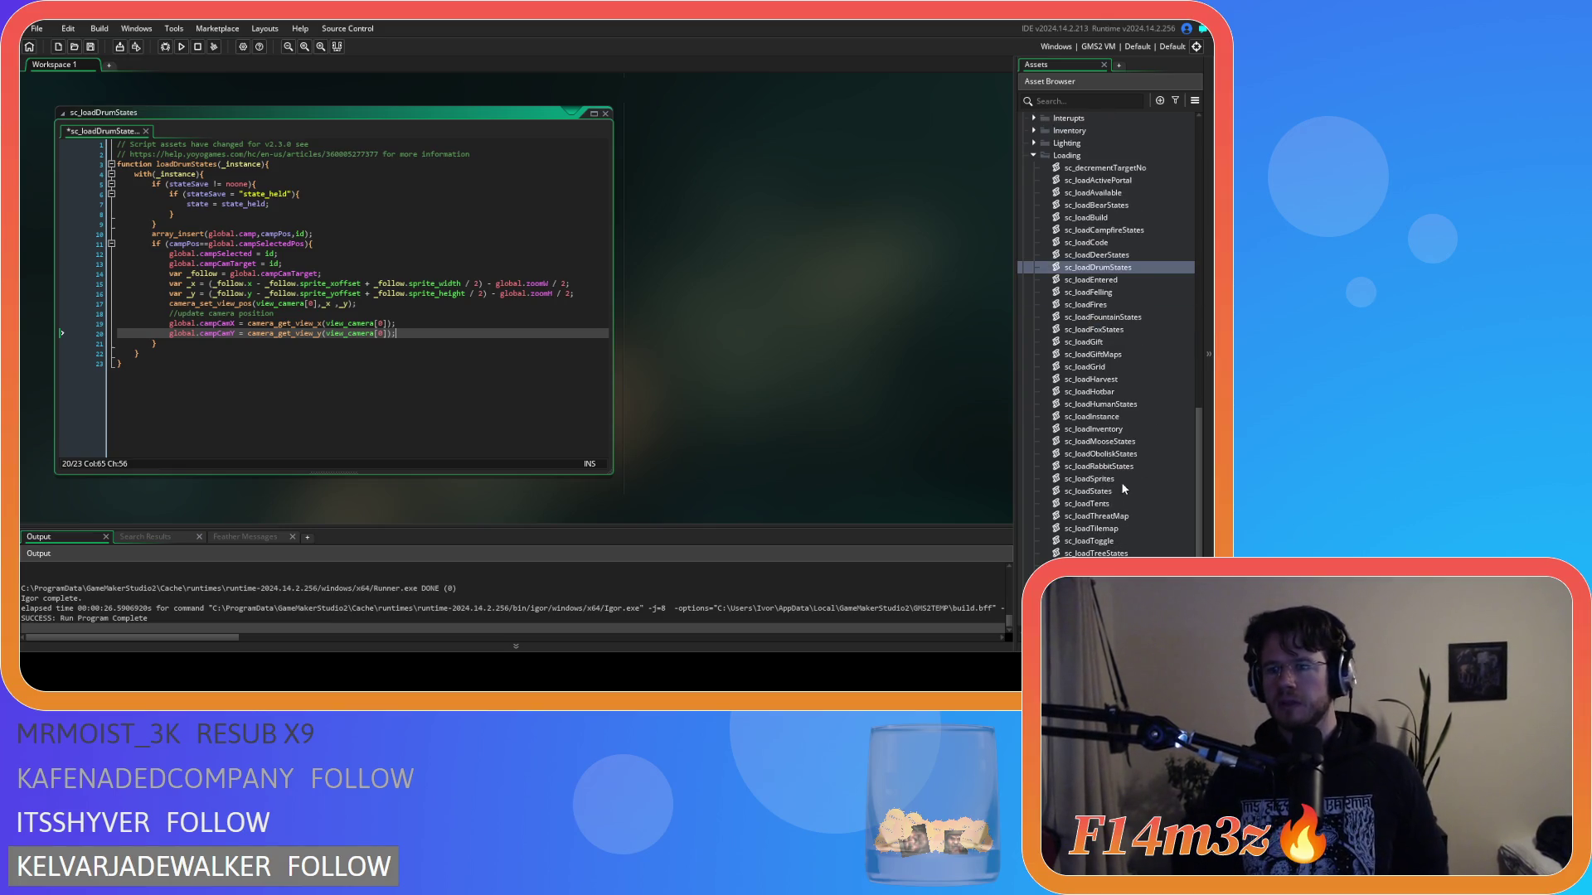
{"action": "double_click", "coordinate": [1111, 453]}
{"action": "left_click", "coordinate": [306, 204]}
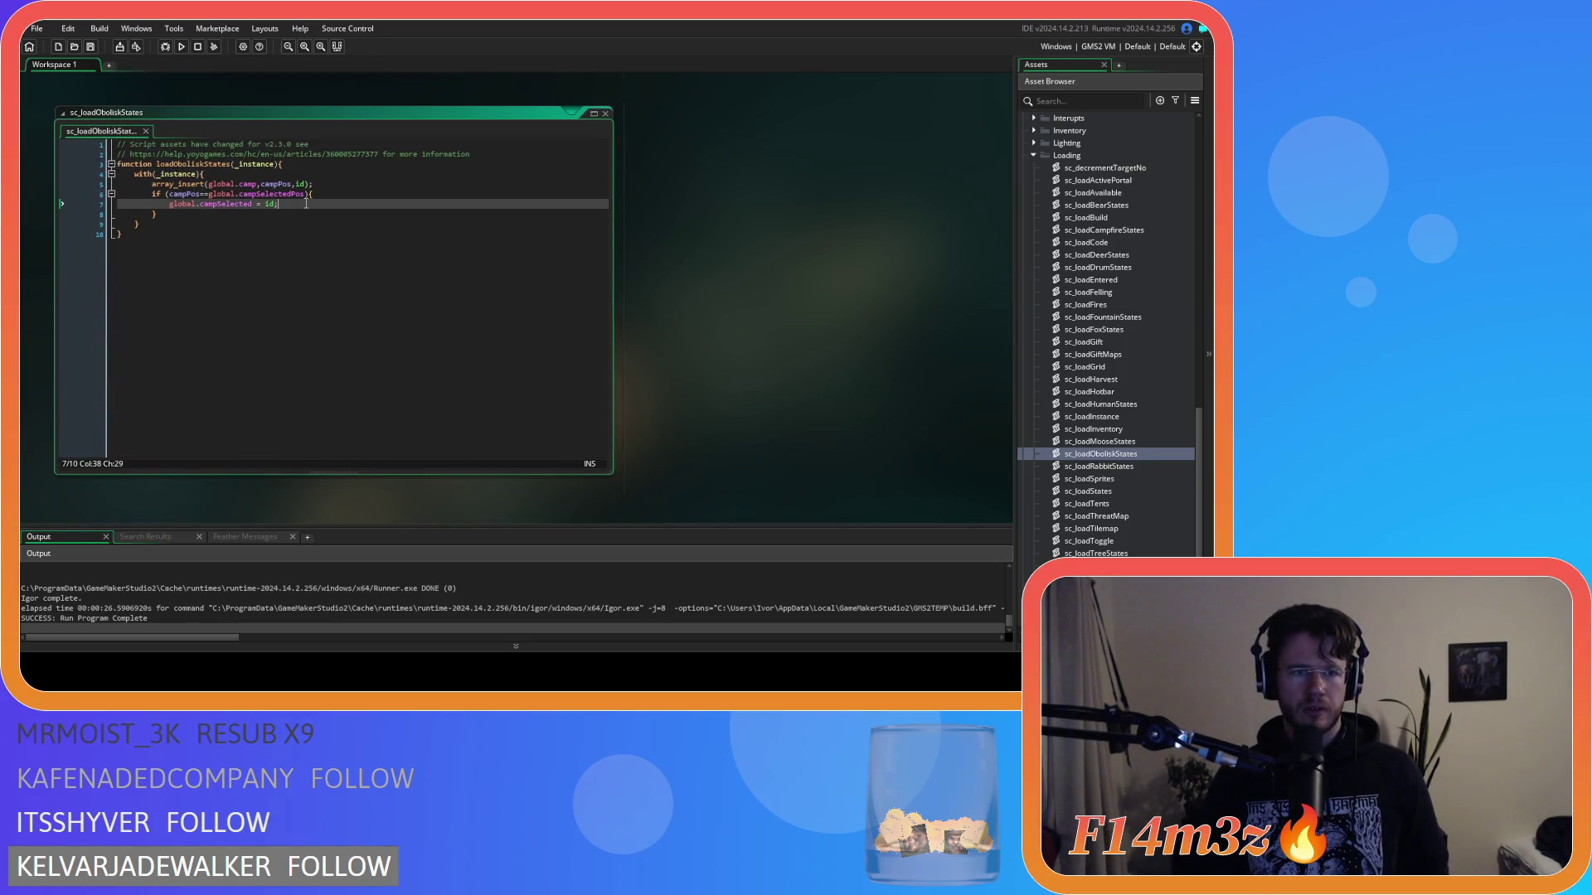
{"action": "key", "text": "ctrl+v"}
{"action": "key", "text": "ctrl+s"}
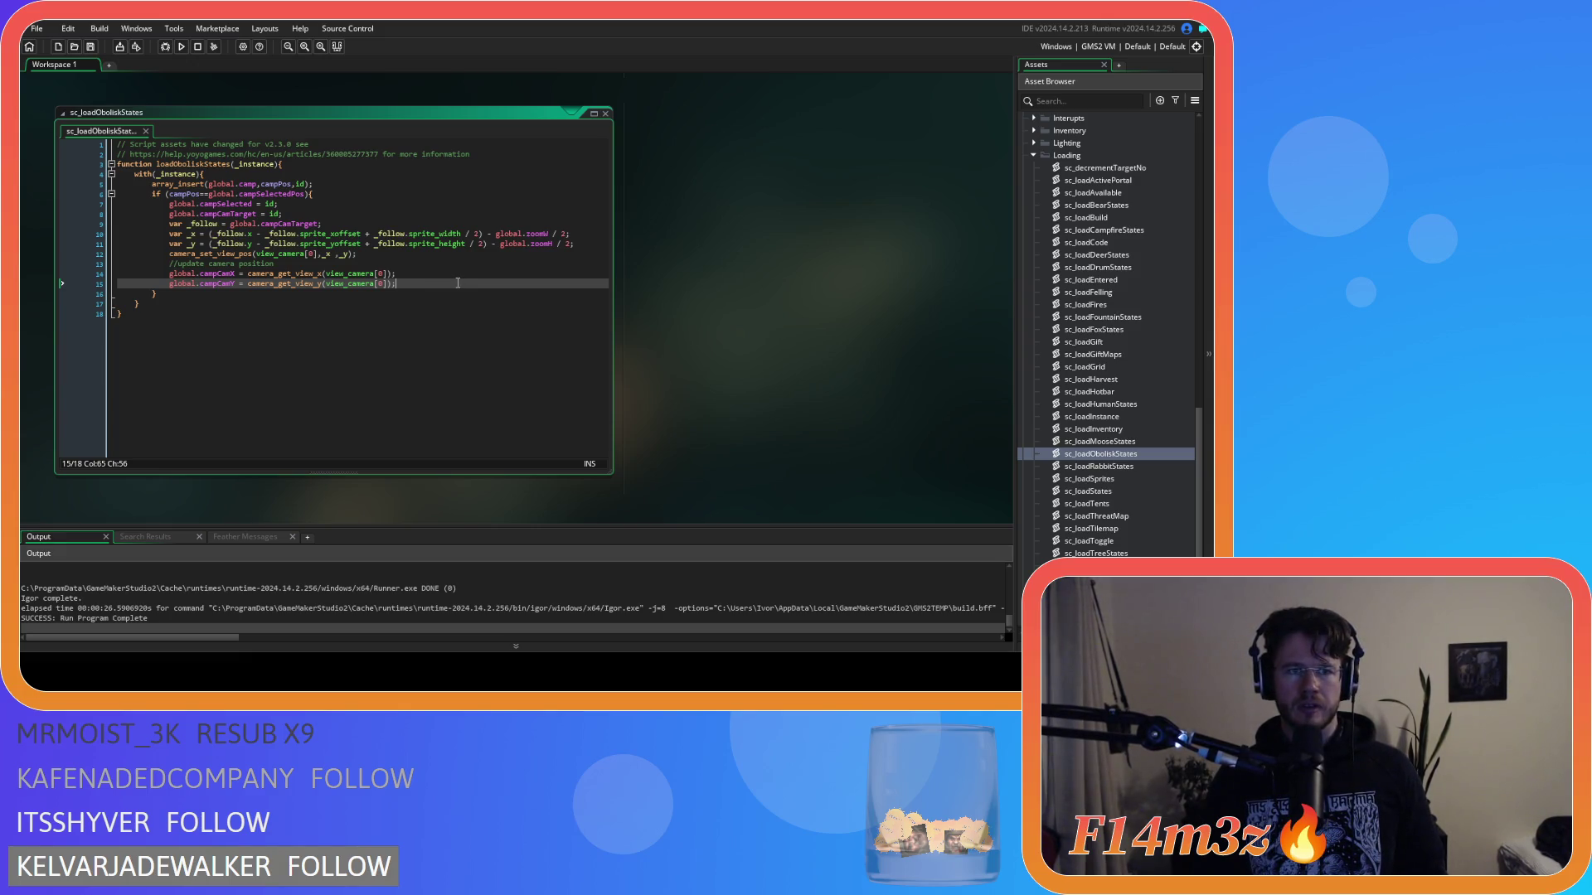
Step: Scroll the Asset Browser back up to the Objects group
{"action": "scroll", "coordinate": [458, 282], "scroll_direction": "up", "scroll_amount": 1}
{"action": "scroll", "coordinate": [481, 352], "scroll_direction": "up", "scroll_amount": 1}
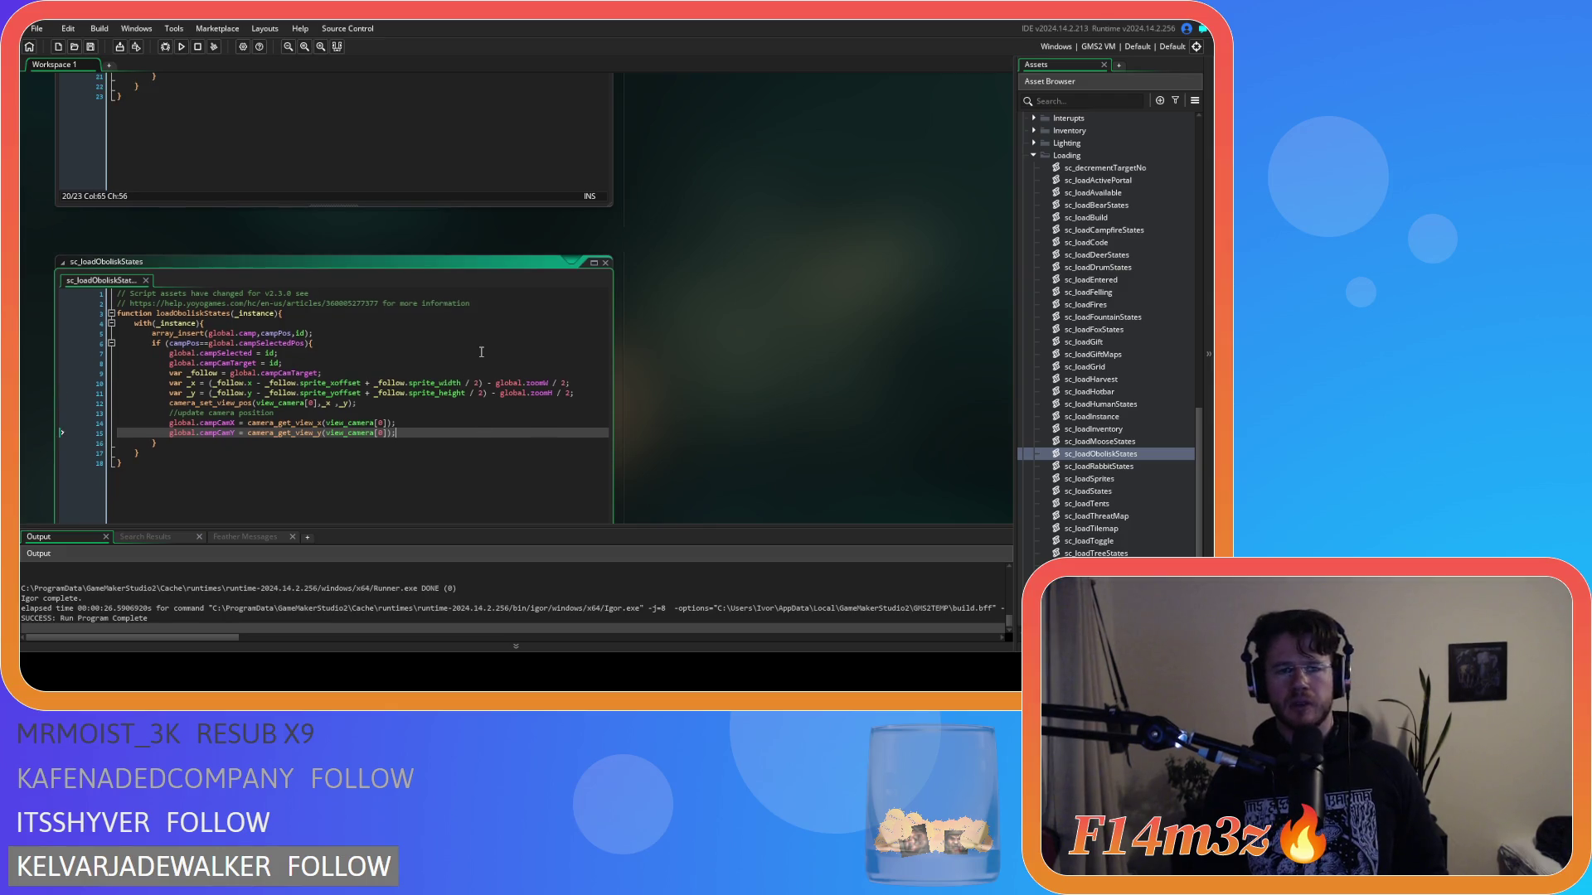
{"action": "scroll", "coordinate": [481, 351], "scroll_direction": "up", "scroll_amount": 5}
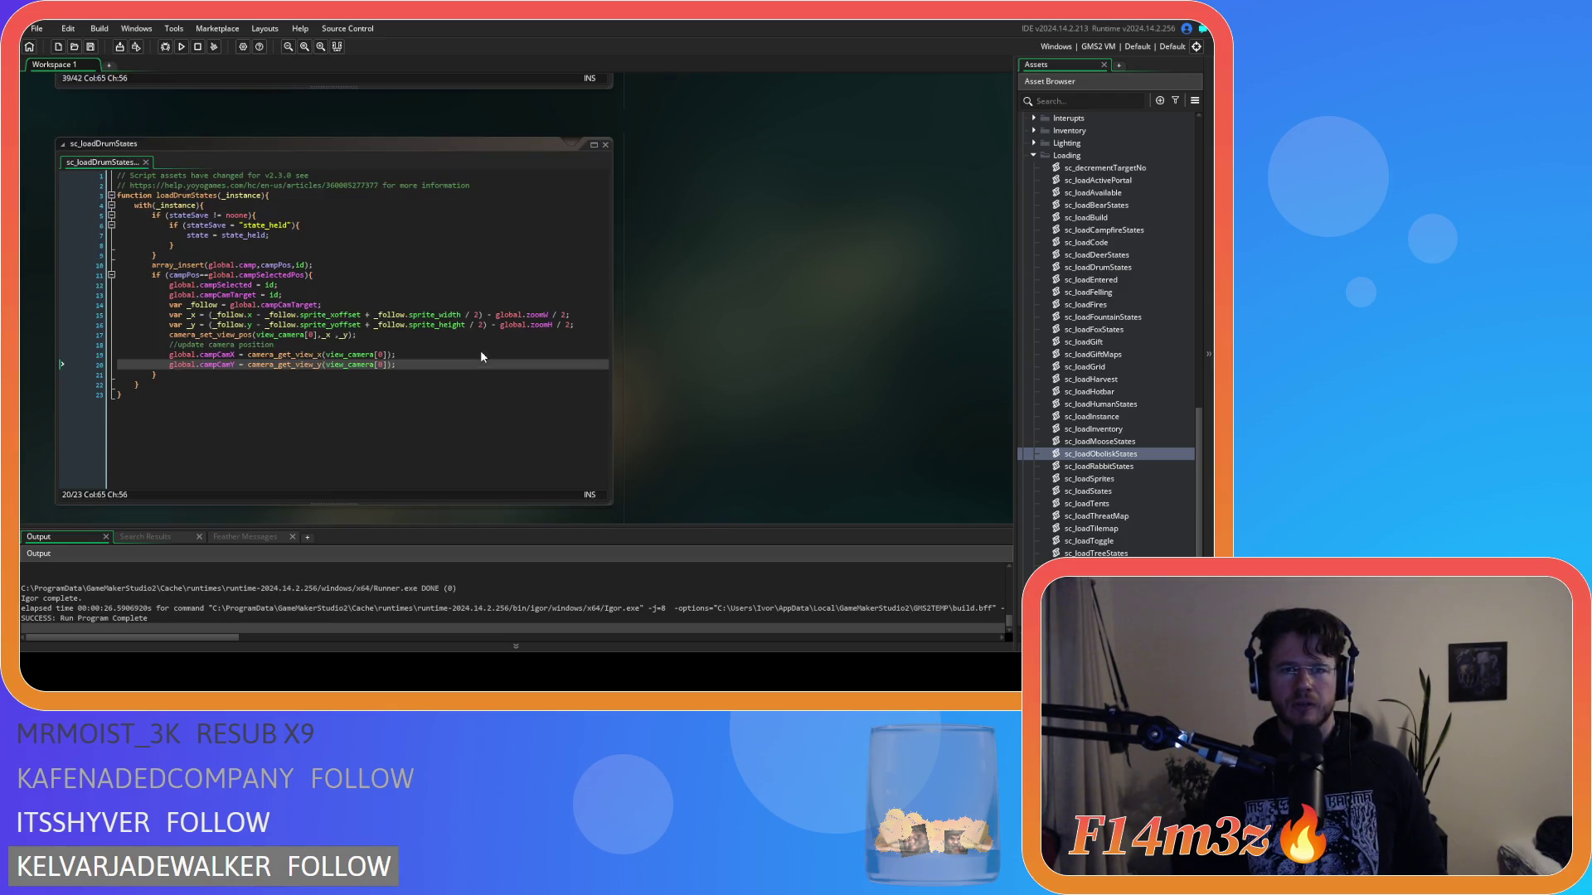
{"action": "scroll", "coordinate": [480, 357], "scroll_direction": "up", "scroll_amount": 4}
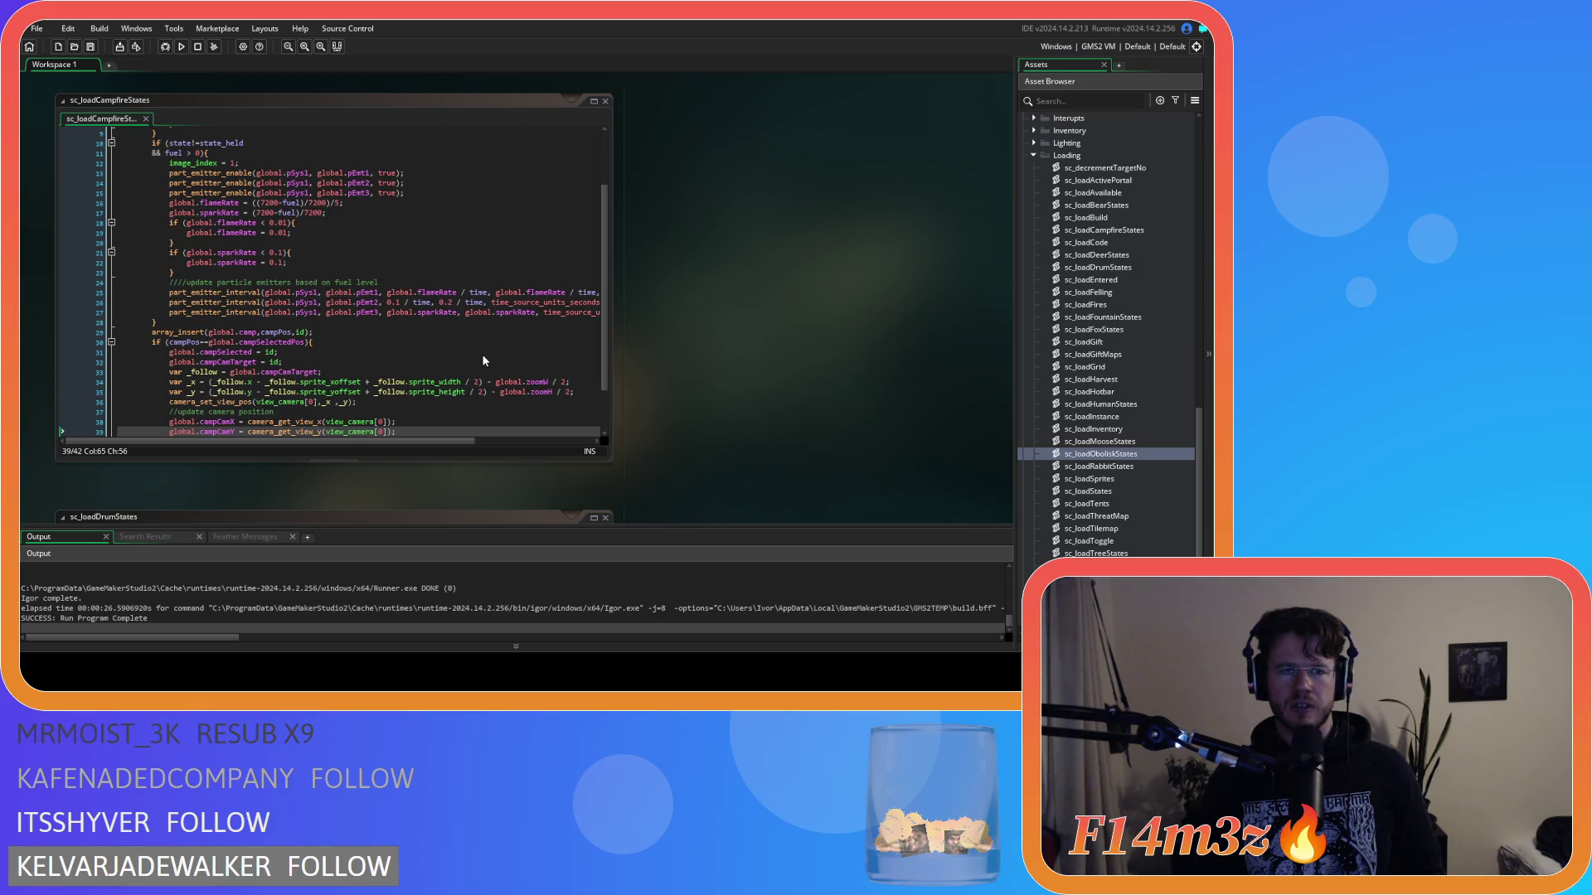
{"action": "scroll", "coordinate": [475, 366], "scroll_direction": "down", "scroll_amount": 2}
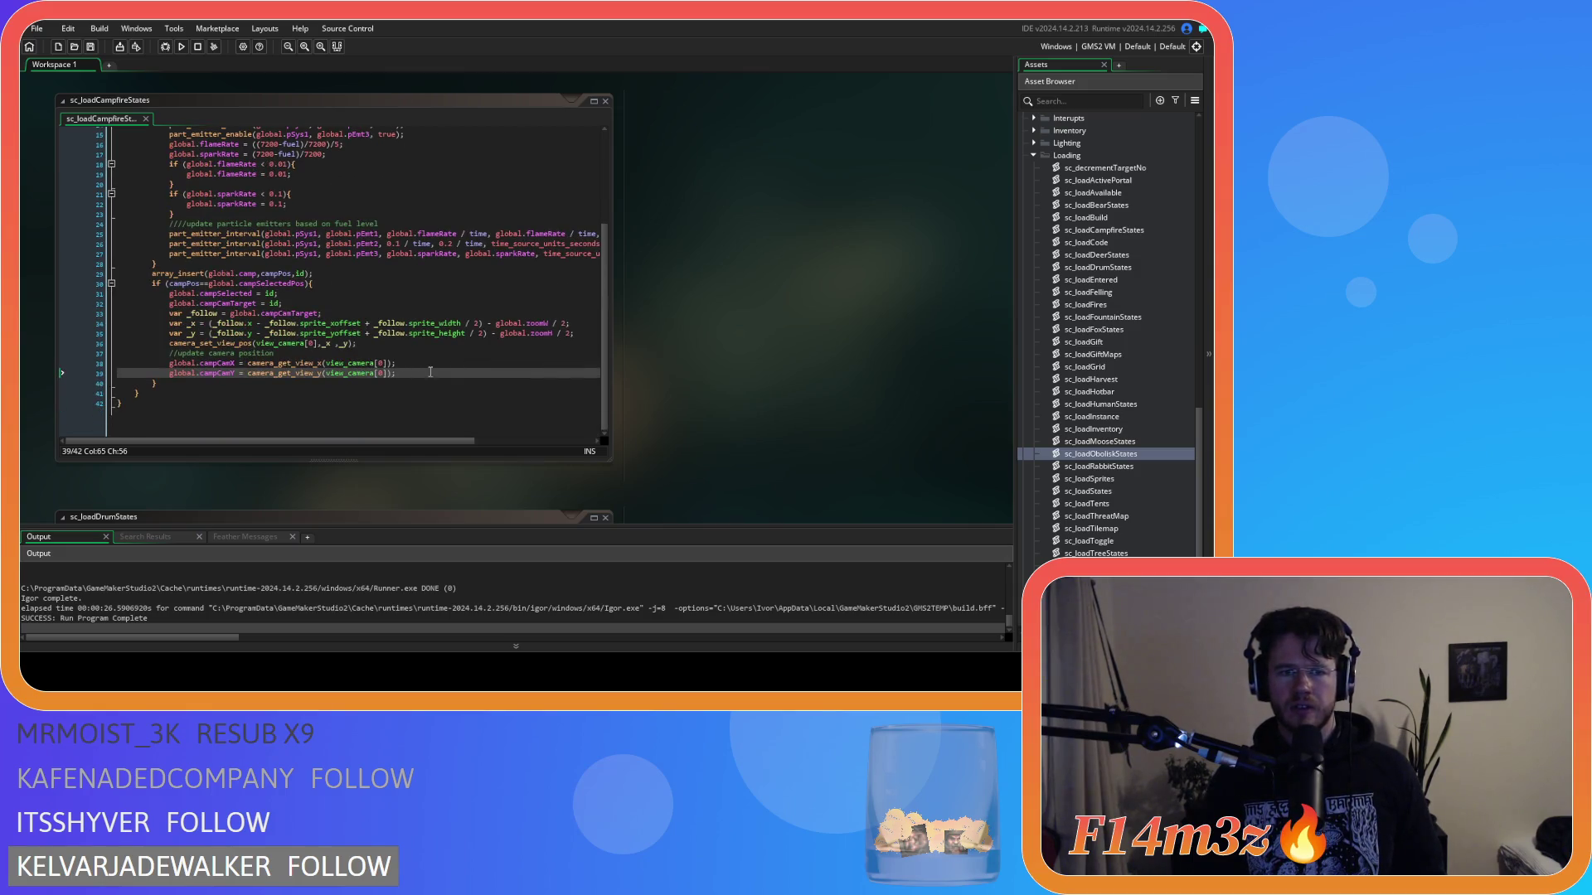
{"action": "scroll", "coordinate": [1089, 439], "scroll_direction": "up", "scroll_amount": 5}
{"action": "scroll", "coordinate": [1087, 439], "scroll_direction": "up", "scroll_amount": 10}
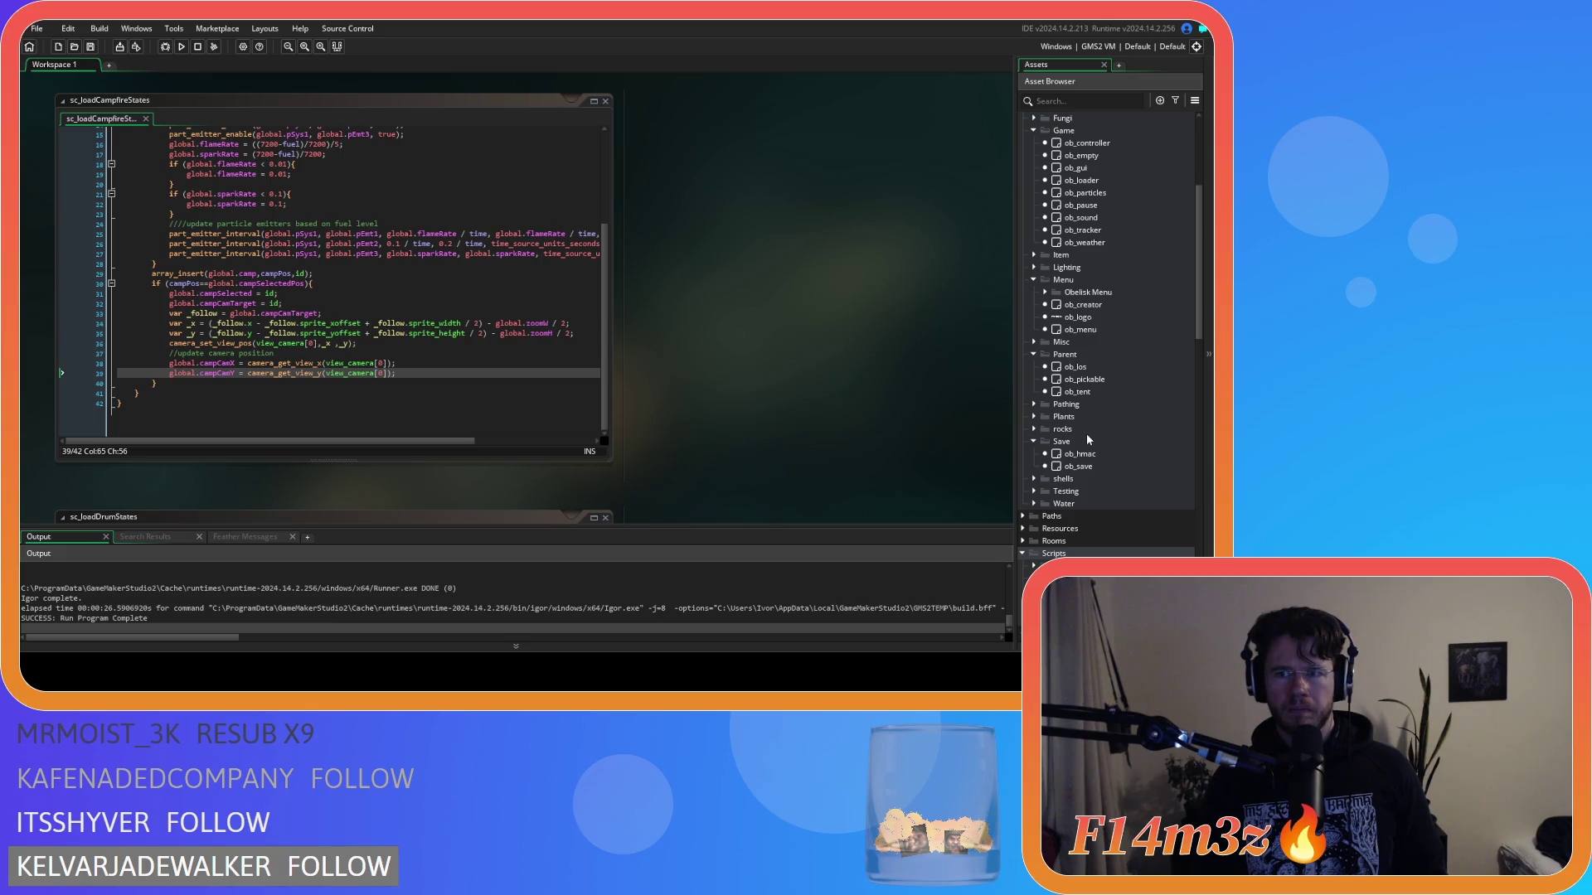
{"action": "scroll", "coordinate": [1096, 186], "scroll_direction": "up", "scroll_amount": 3}
Step: Paste the camera-follow block after line 193 in ob_loader's Step event
{"action": "double_click", "coordinate": [1082, 305]}
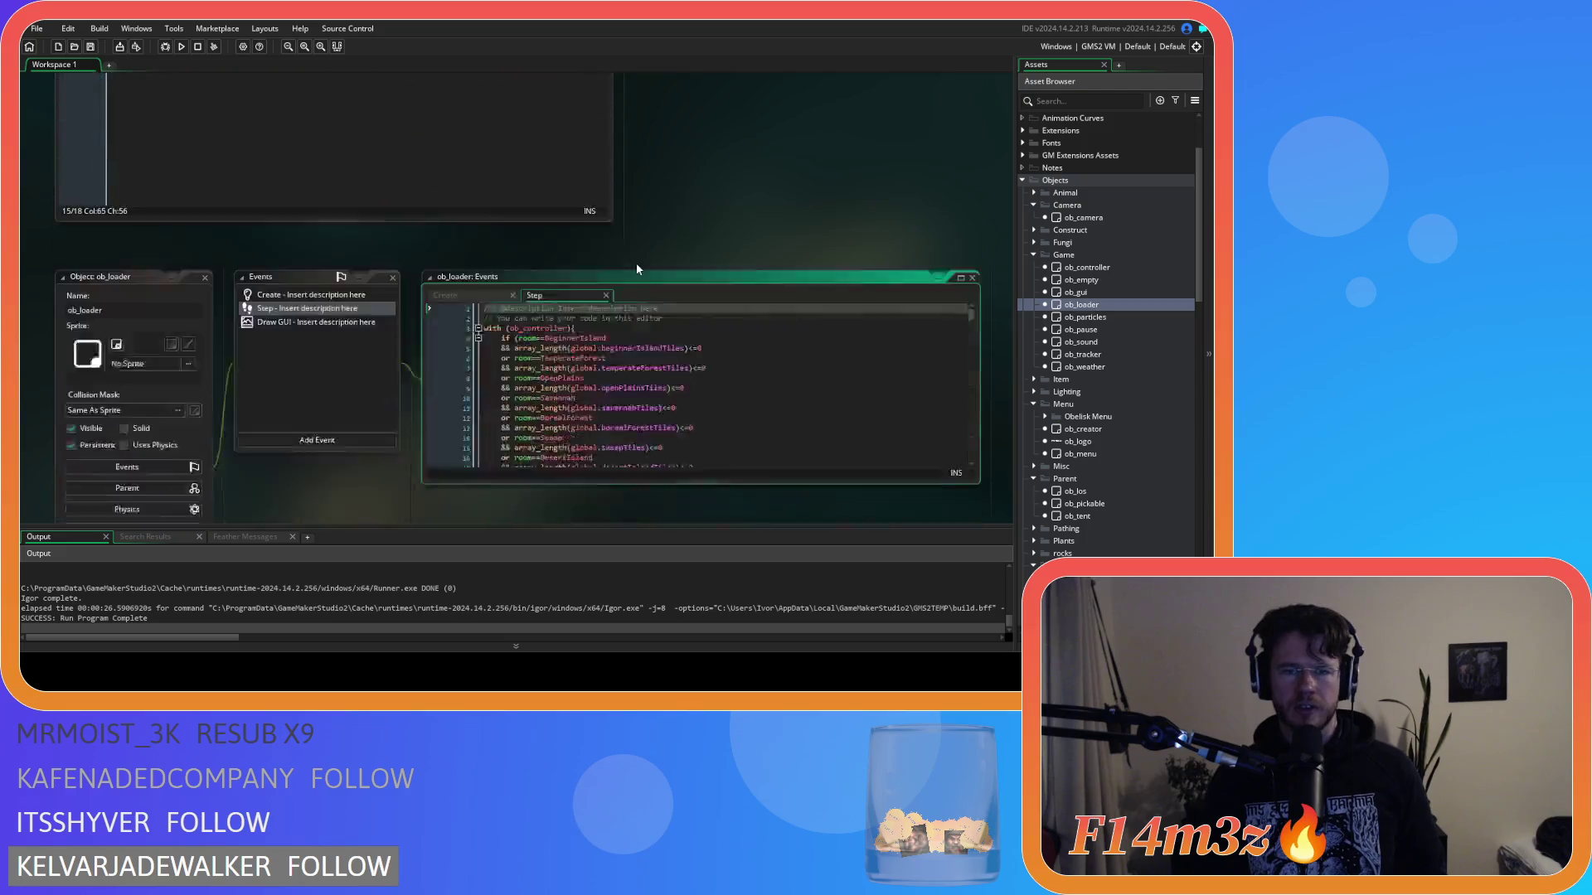
{"action": "scroll", "coordinate": [970, 311], "scroll_direction": "down", "scroll_amount": 20}
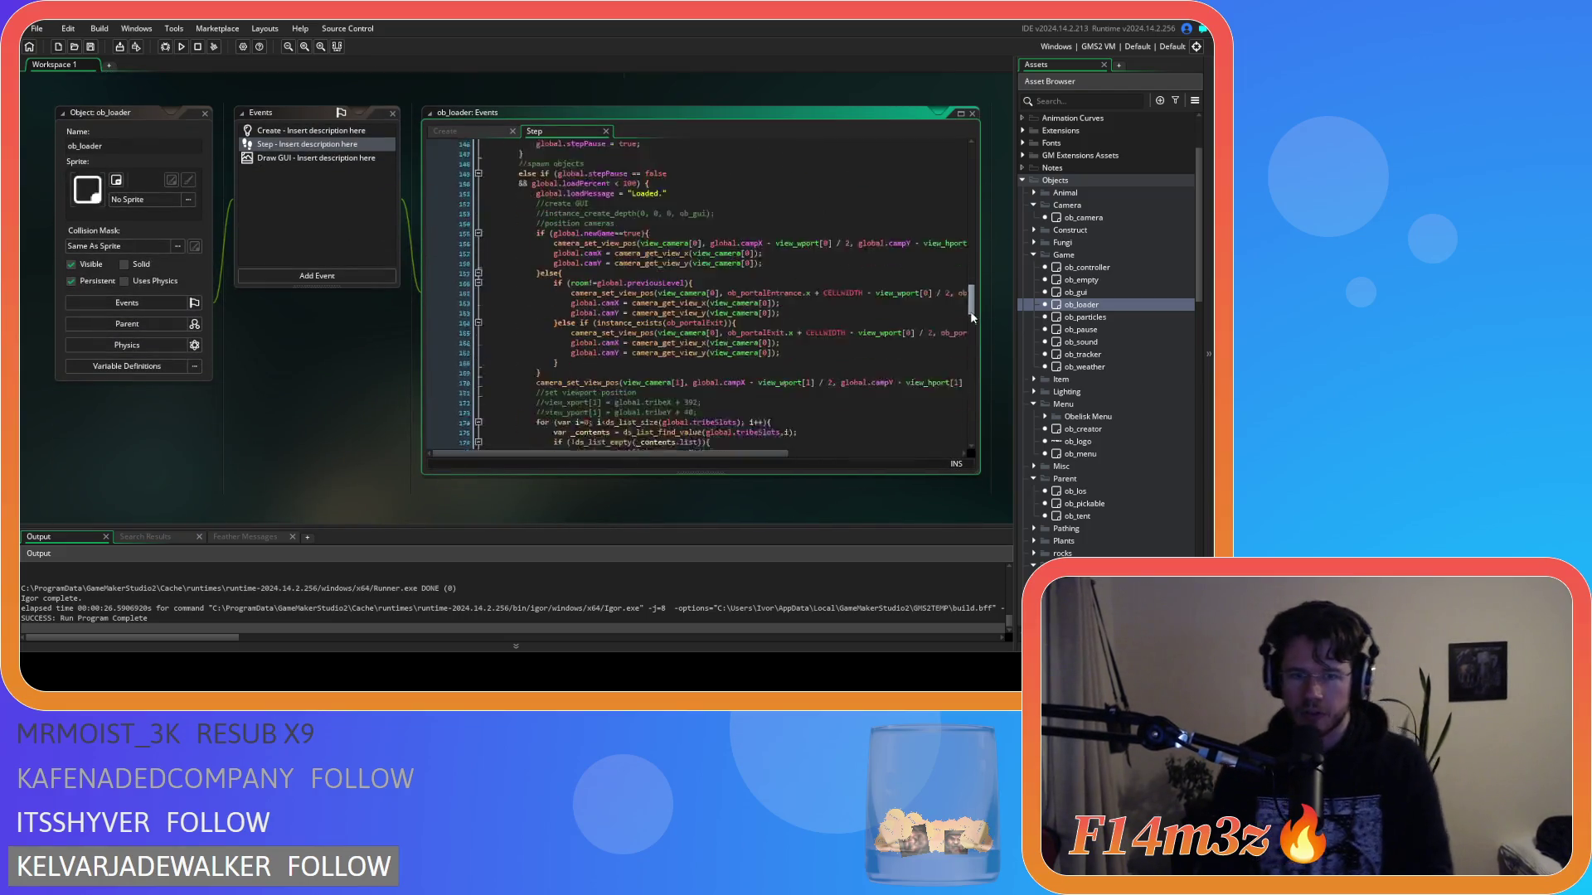
{"action": "scroll", "coordinate": [967, 300], "scroll_direction": "down", "scroll_amount": 15}
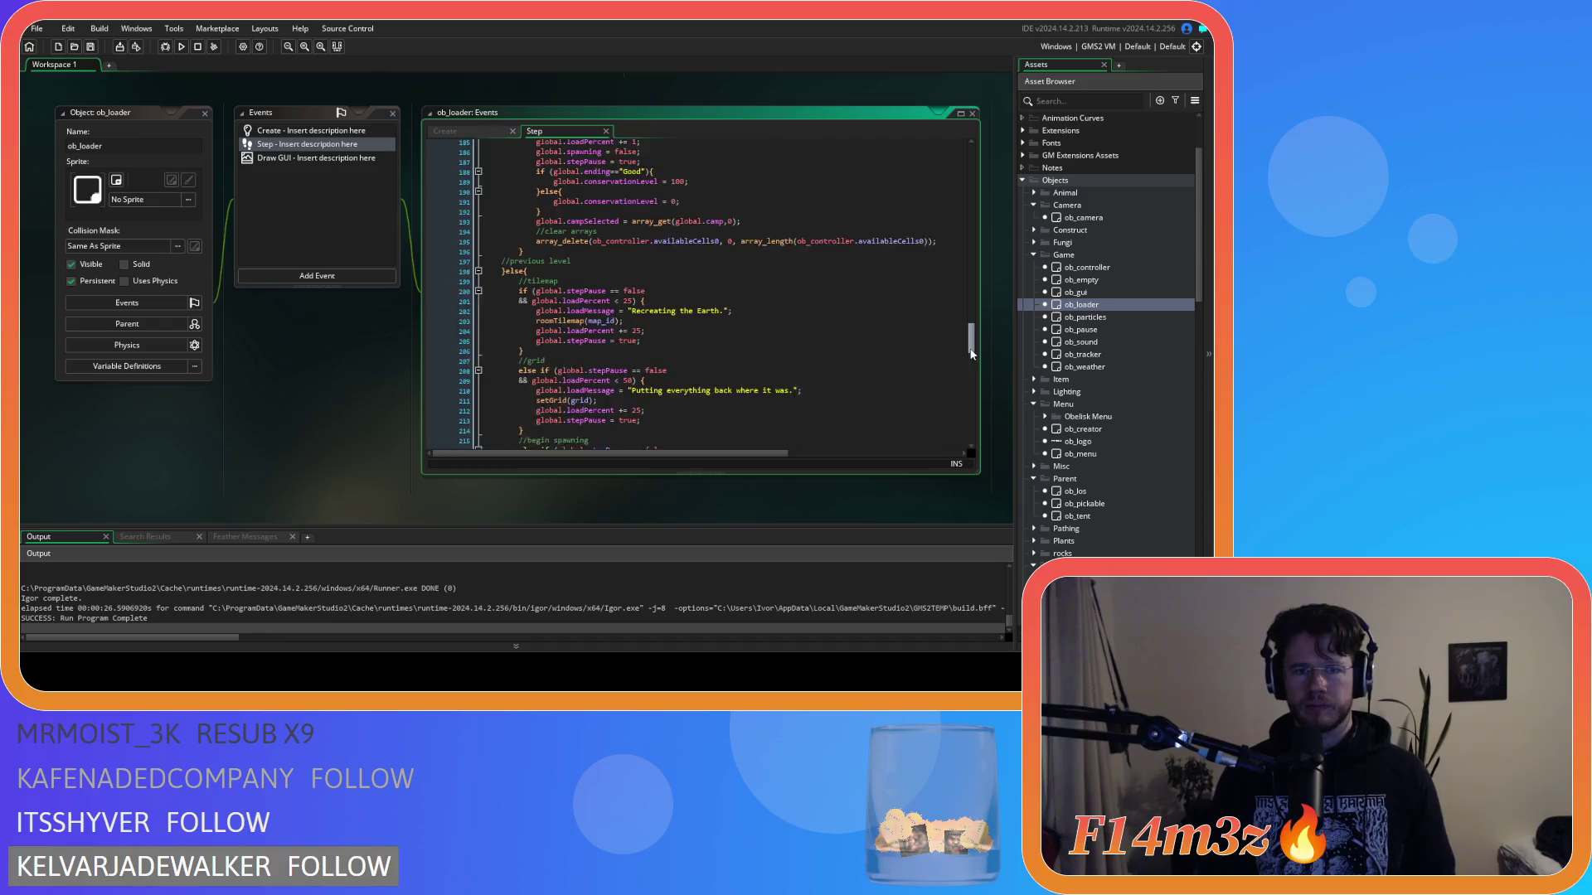
{"action": "left_click", "coordinate": [768, 324]}
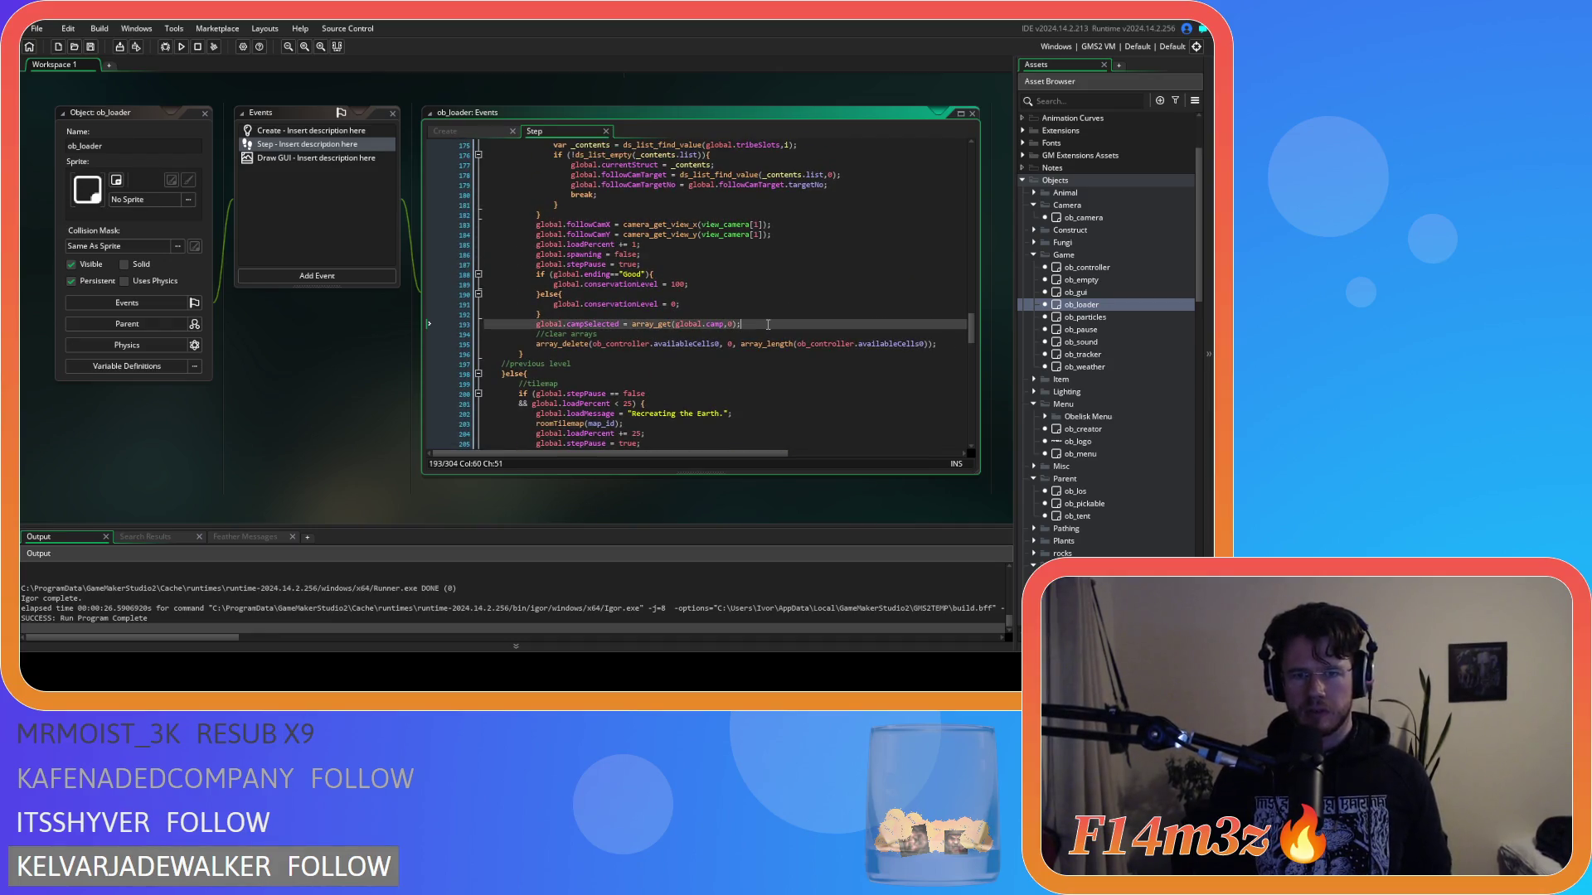
{"action": "key", "text": "ctrl+v"}
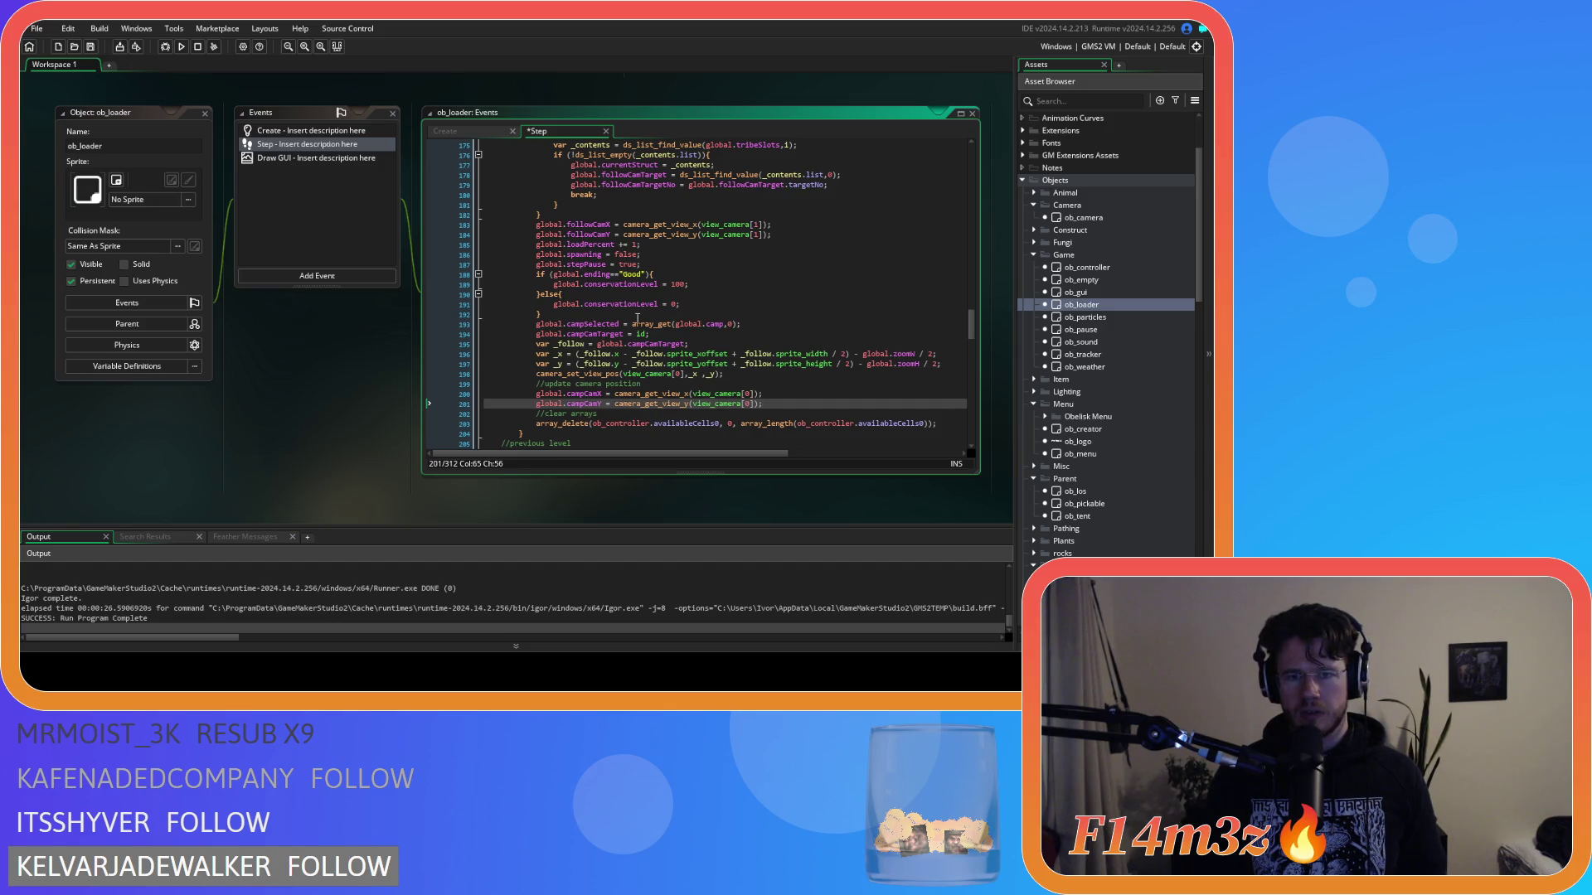
Step: Make campCamTarget use global.campSelected instead of array_get(global.camp,0)
{"action": "left_click_drag", "start_coordinate": [632, 323], "coordinate": [739, 329]}
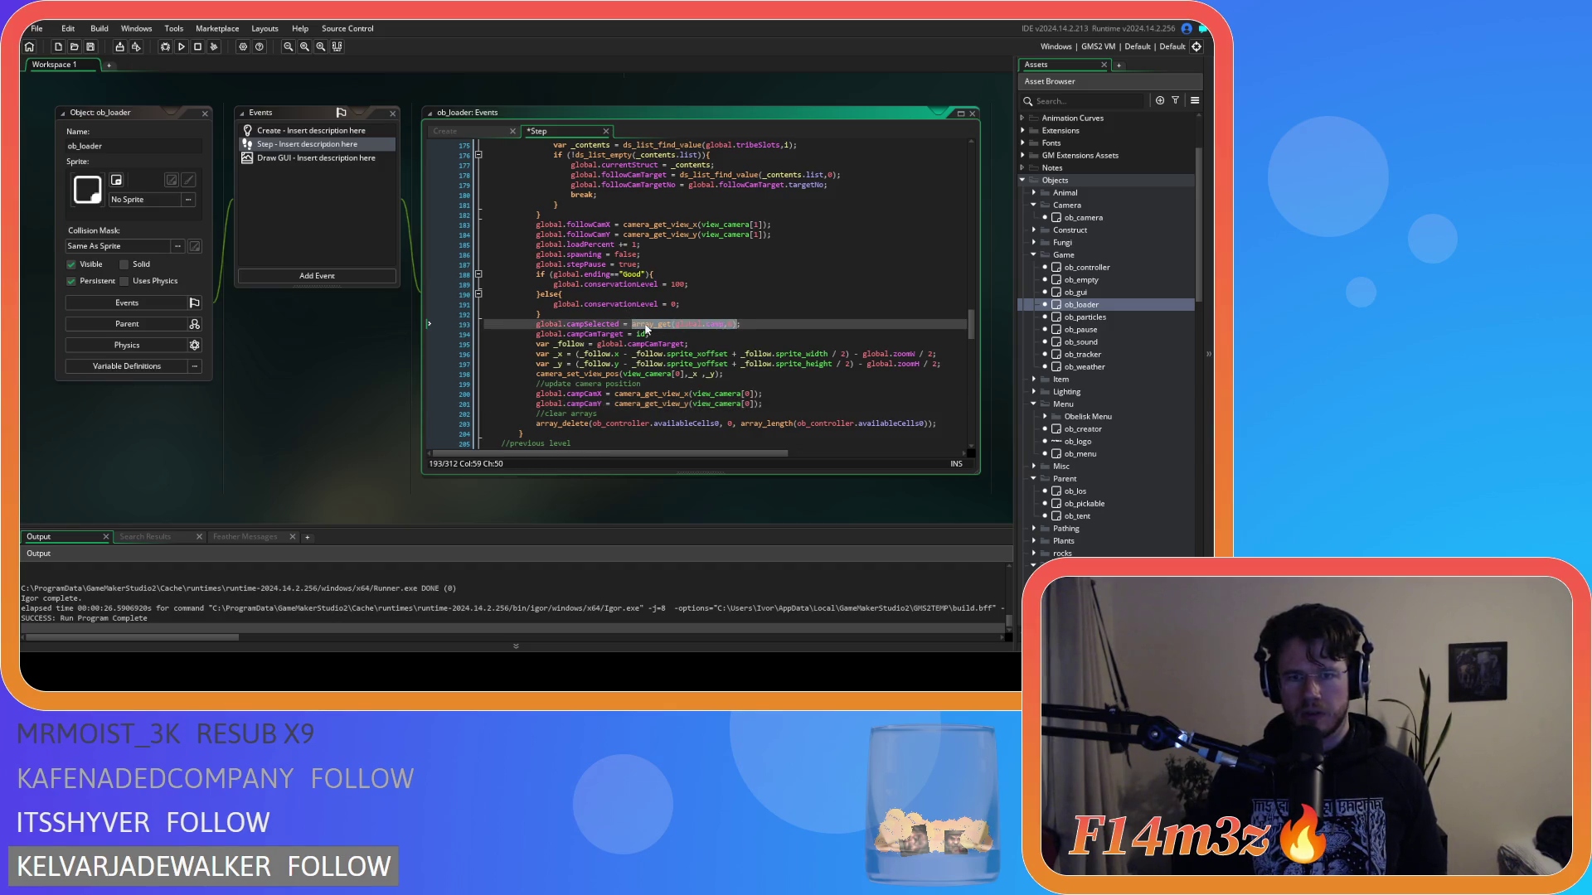
{"action": "double_click", "coordinate": [586, 326]}
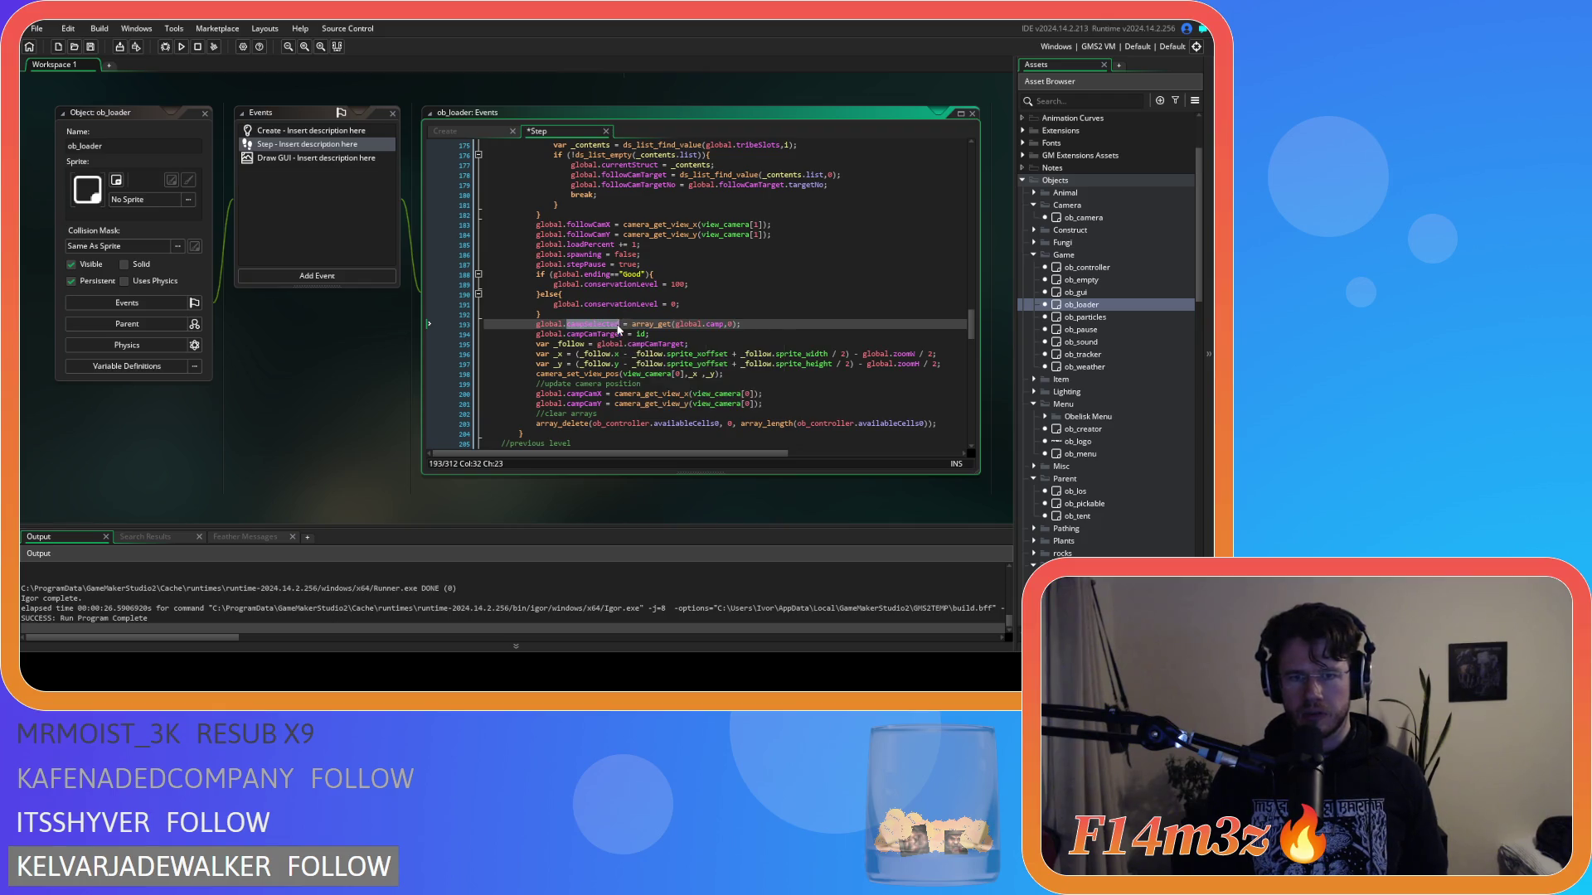
{"action": "left_click_drag", "start_coordinate": [617, 326], "coordinate": [533, 332]}
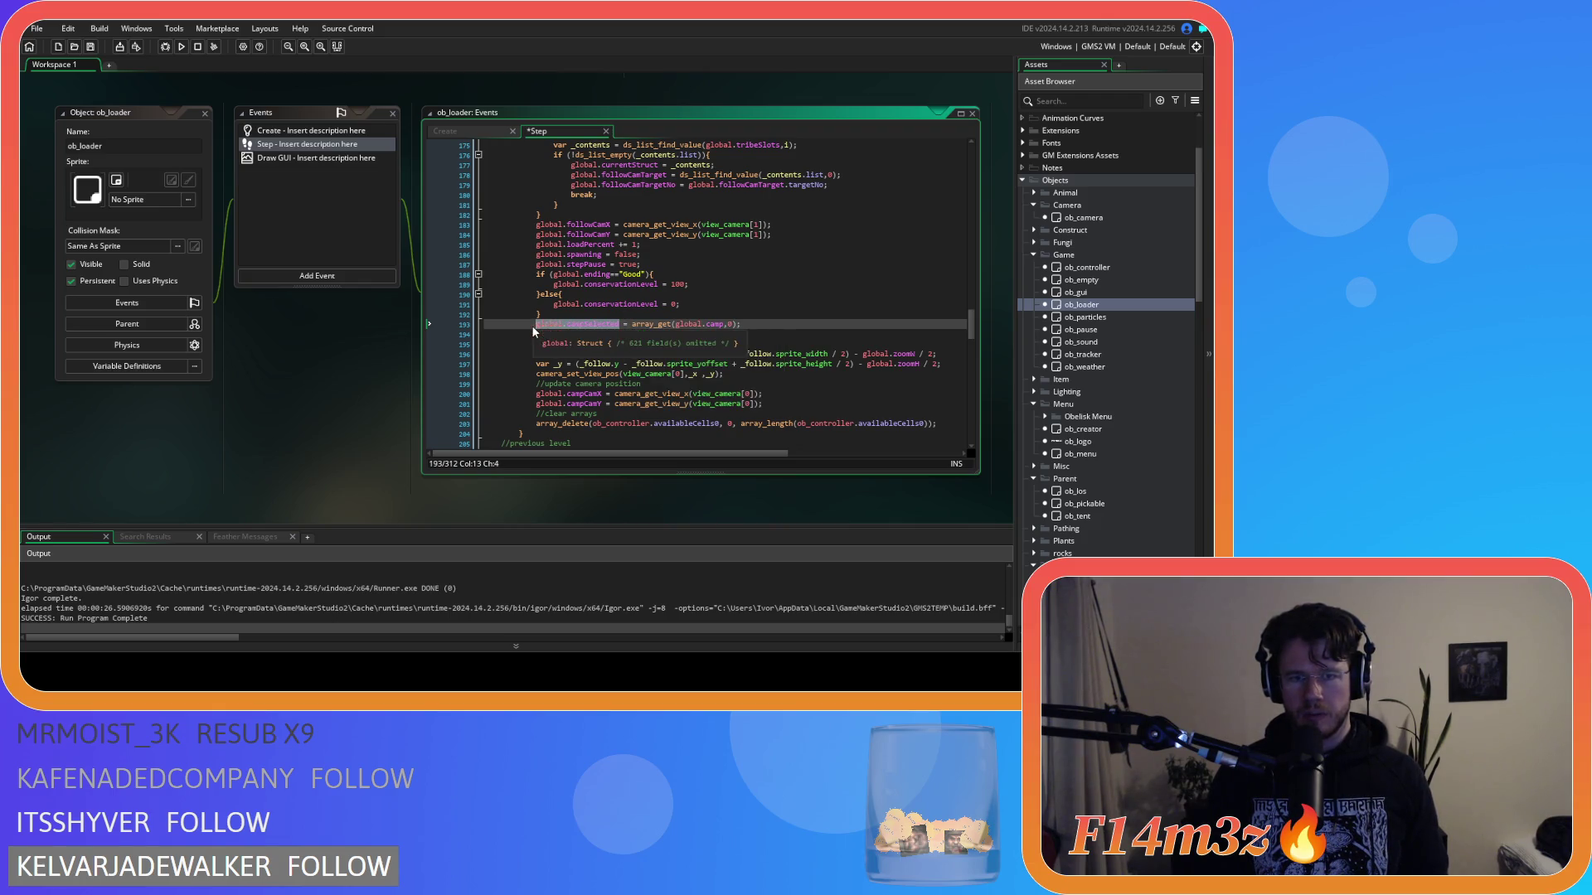
{"action": "left_click", "coordinate": [722, 334]}
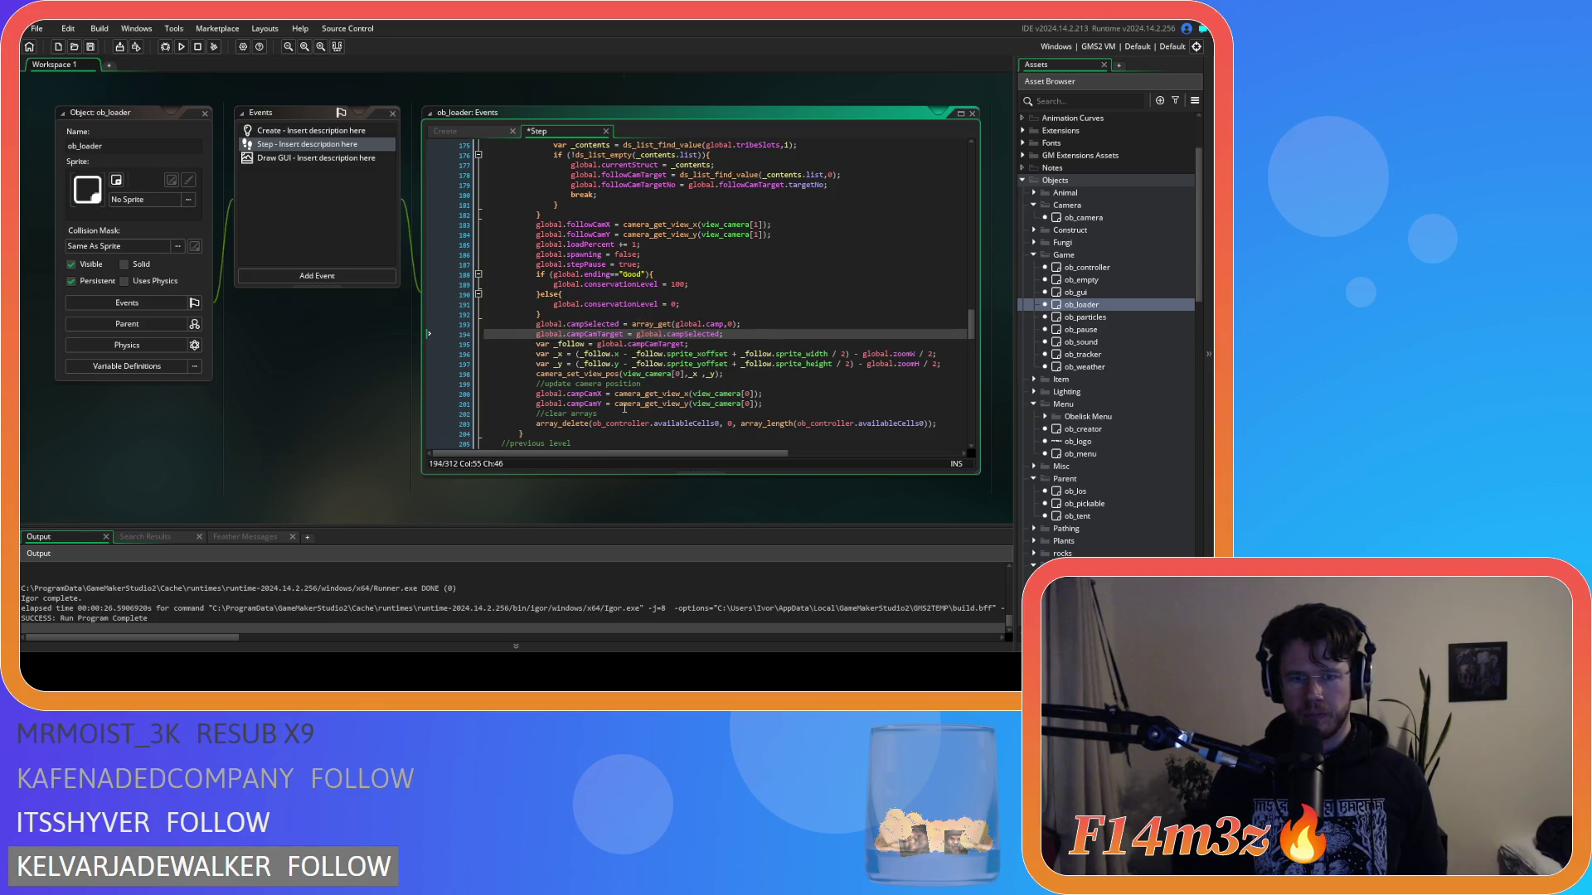
Step: Copy the camera block into the final loading branch of ob_loader's Step event
{"action": "mouse_move", "coordinate": [762, 405]}
{"action": "left_mouse_down"}
{"action": "mouse_move", "coordinate": [647, 401]}
{"action": "mouse_move", "coordinate": [528, 327]}
{"action": "left_mouse_up"}
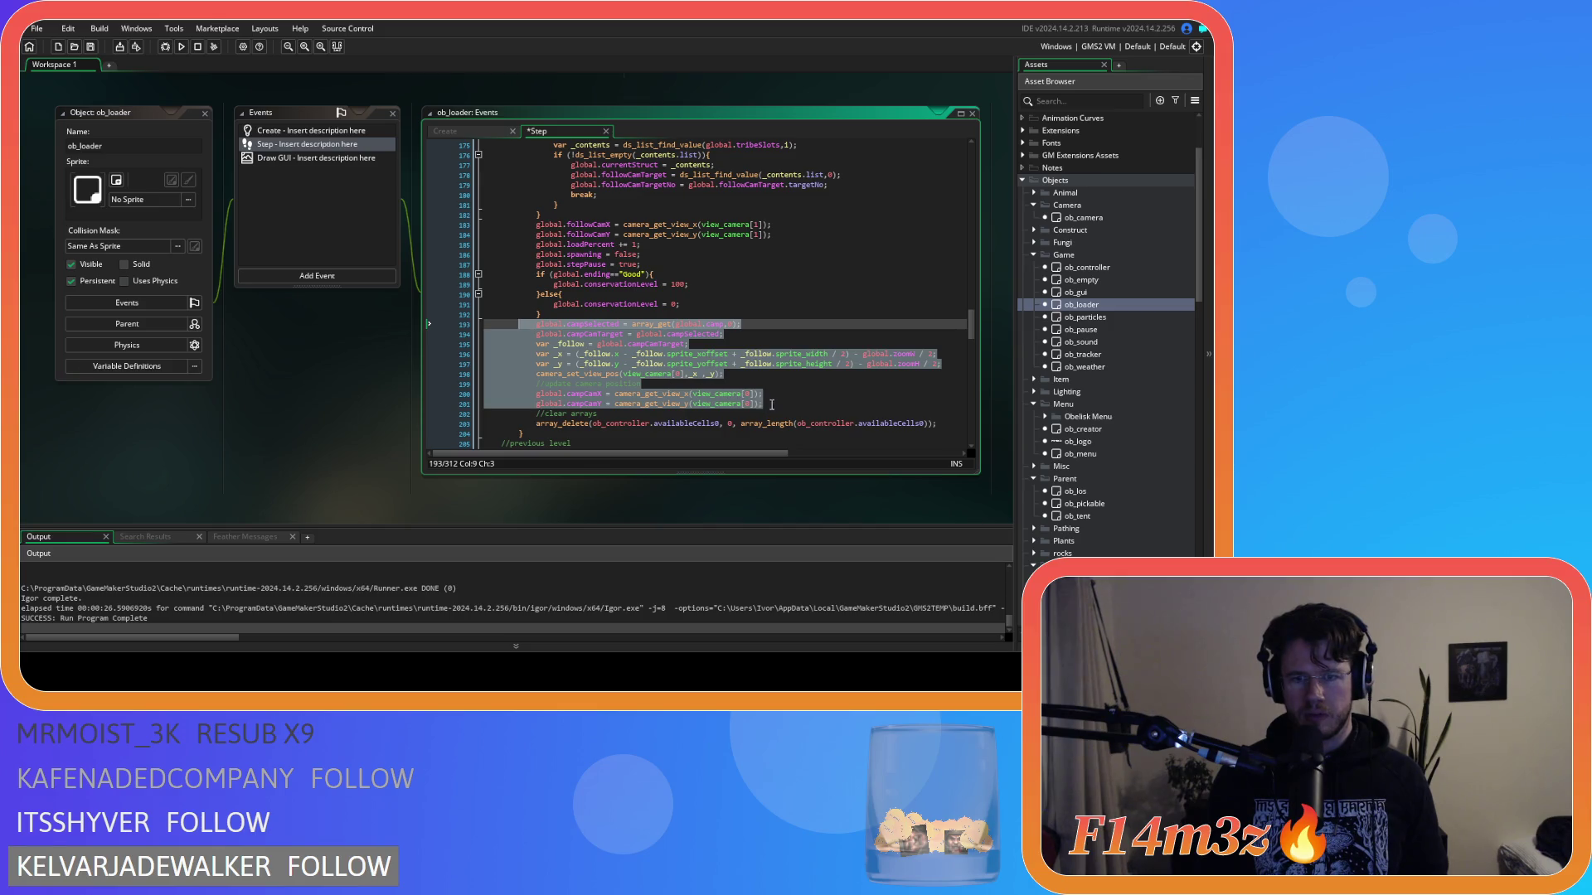
{"action": "left_click_drag", "start_coordinate": [771, 405], "coordinate": [538, 335]}
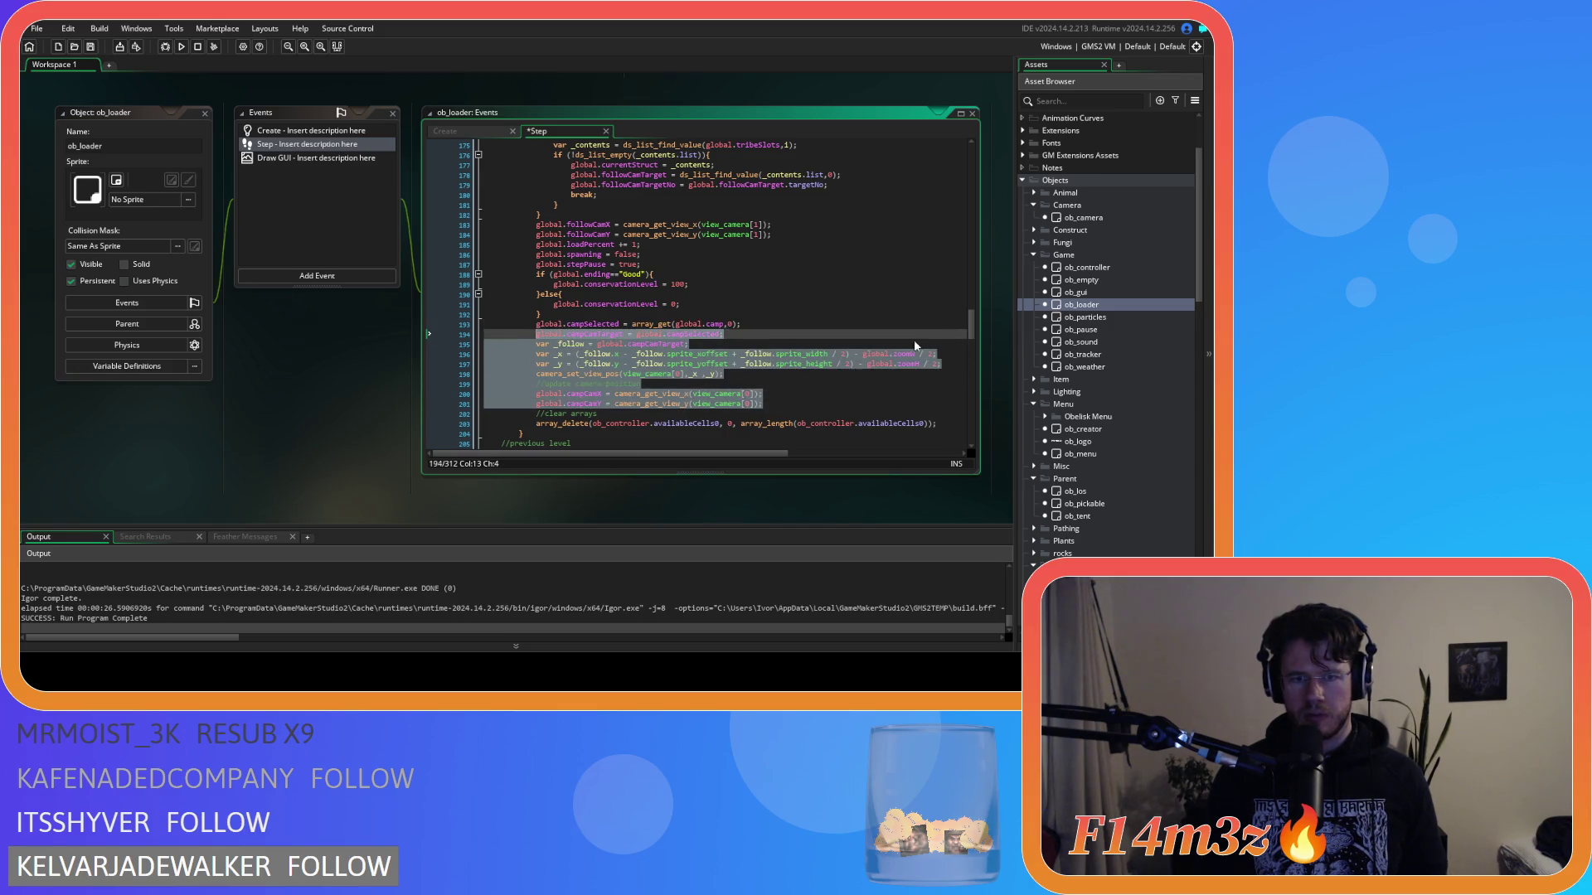
{"action": "left_click_drag", "start_coordinate": [968, 330], "coordinate": [995, 450]}
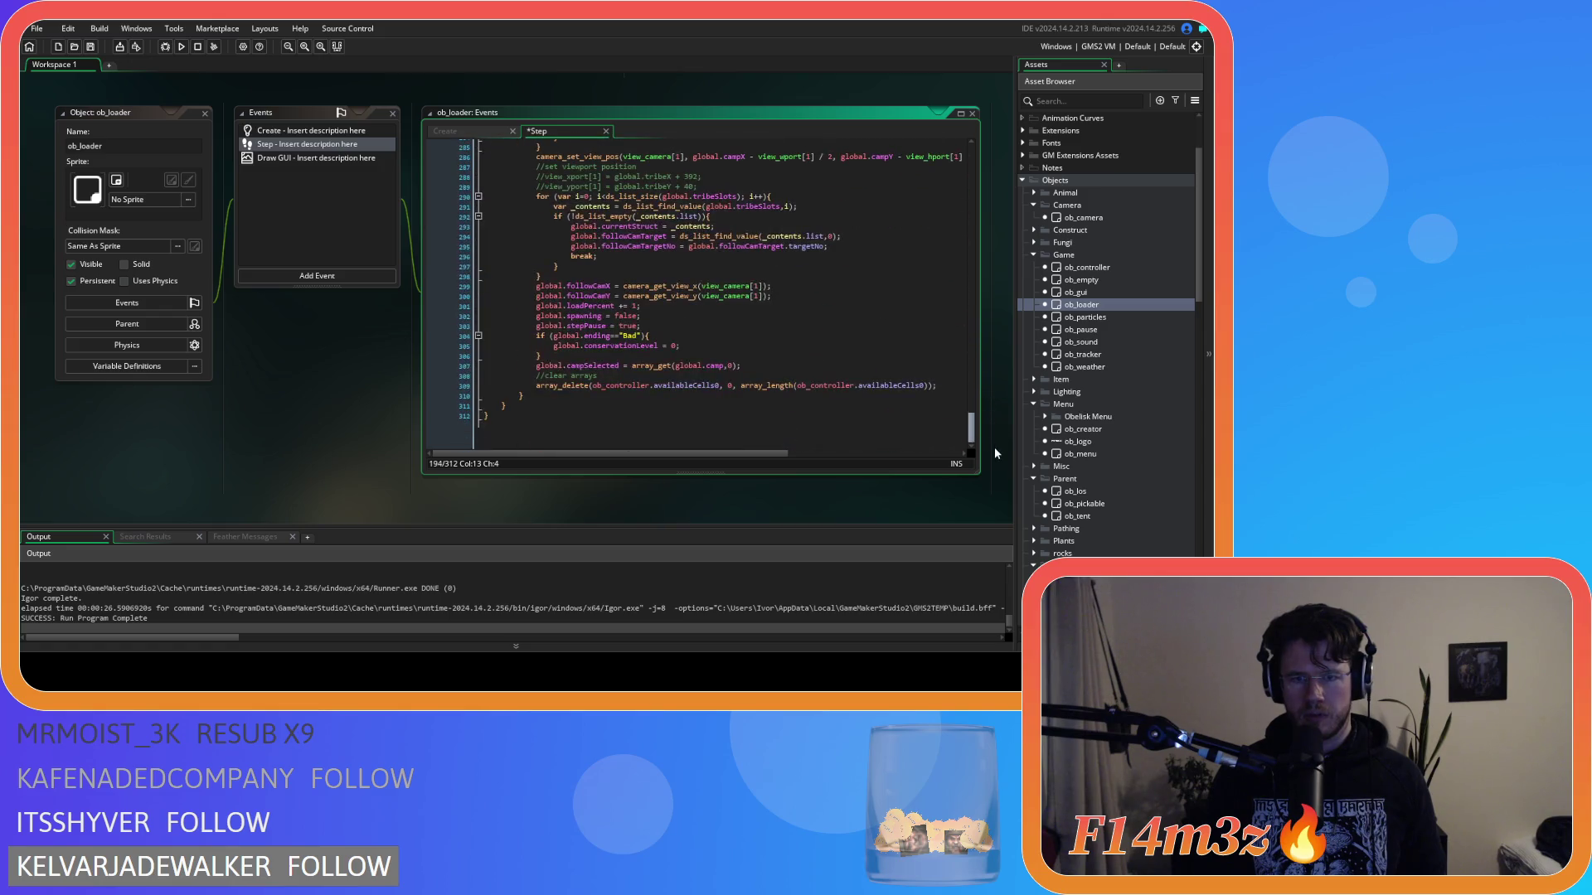
{"action": "left_click", "coordinate": [750, 368]}
{"action": "key", "text": "Return"}
{"action": "key", "text": "ctrl+v"}
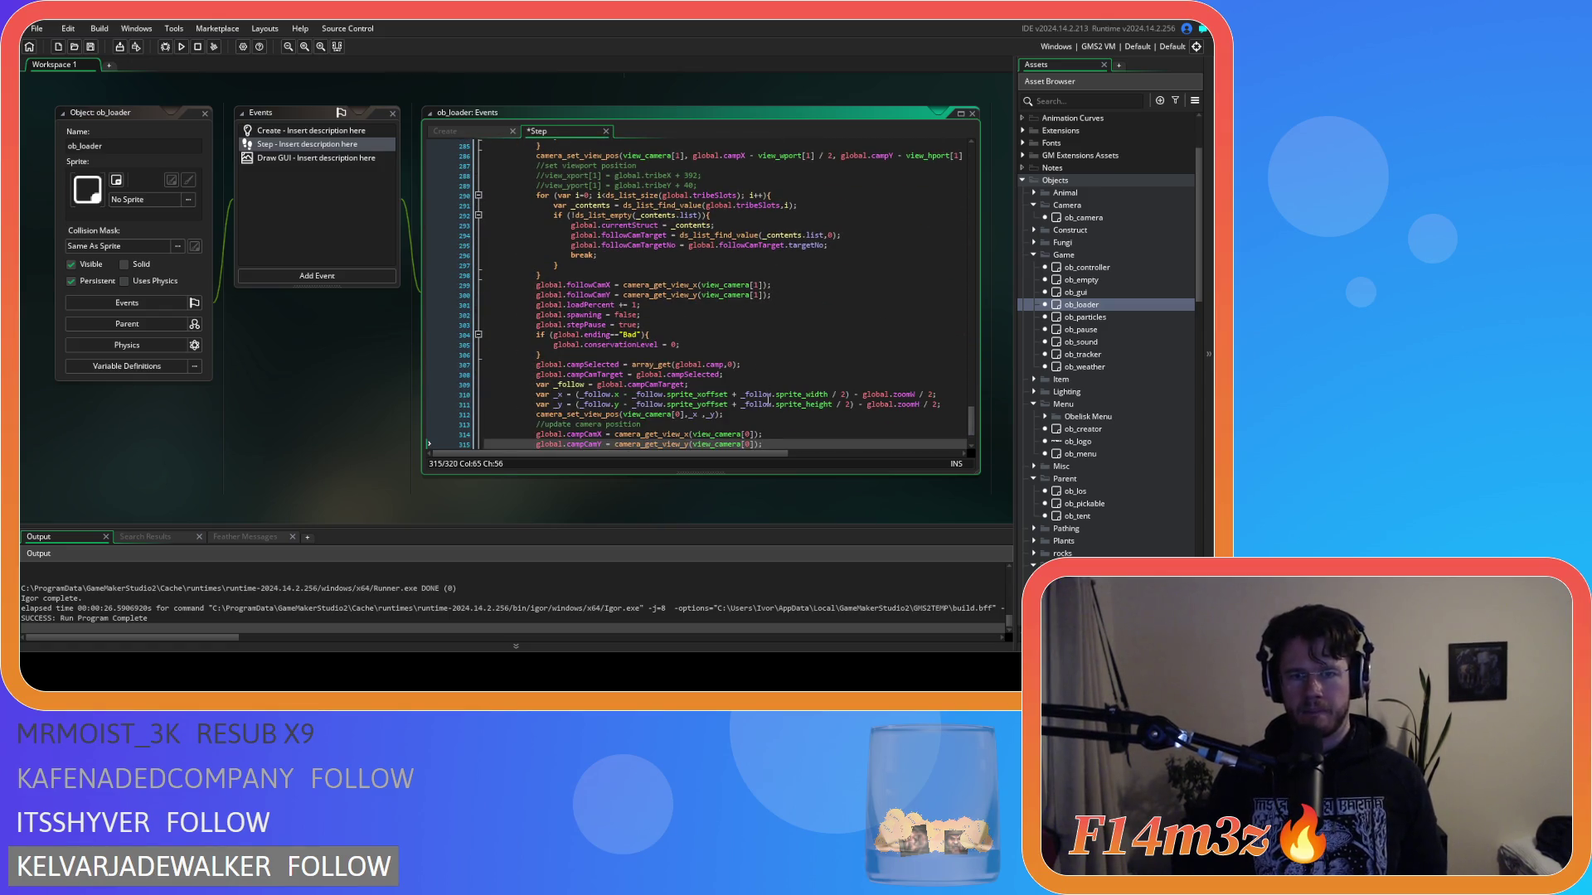
{"action": "scroll", "coordinate": [796, 420], "scroll_direction": "down", "scroll_amount": 3}
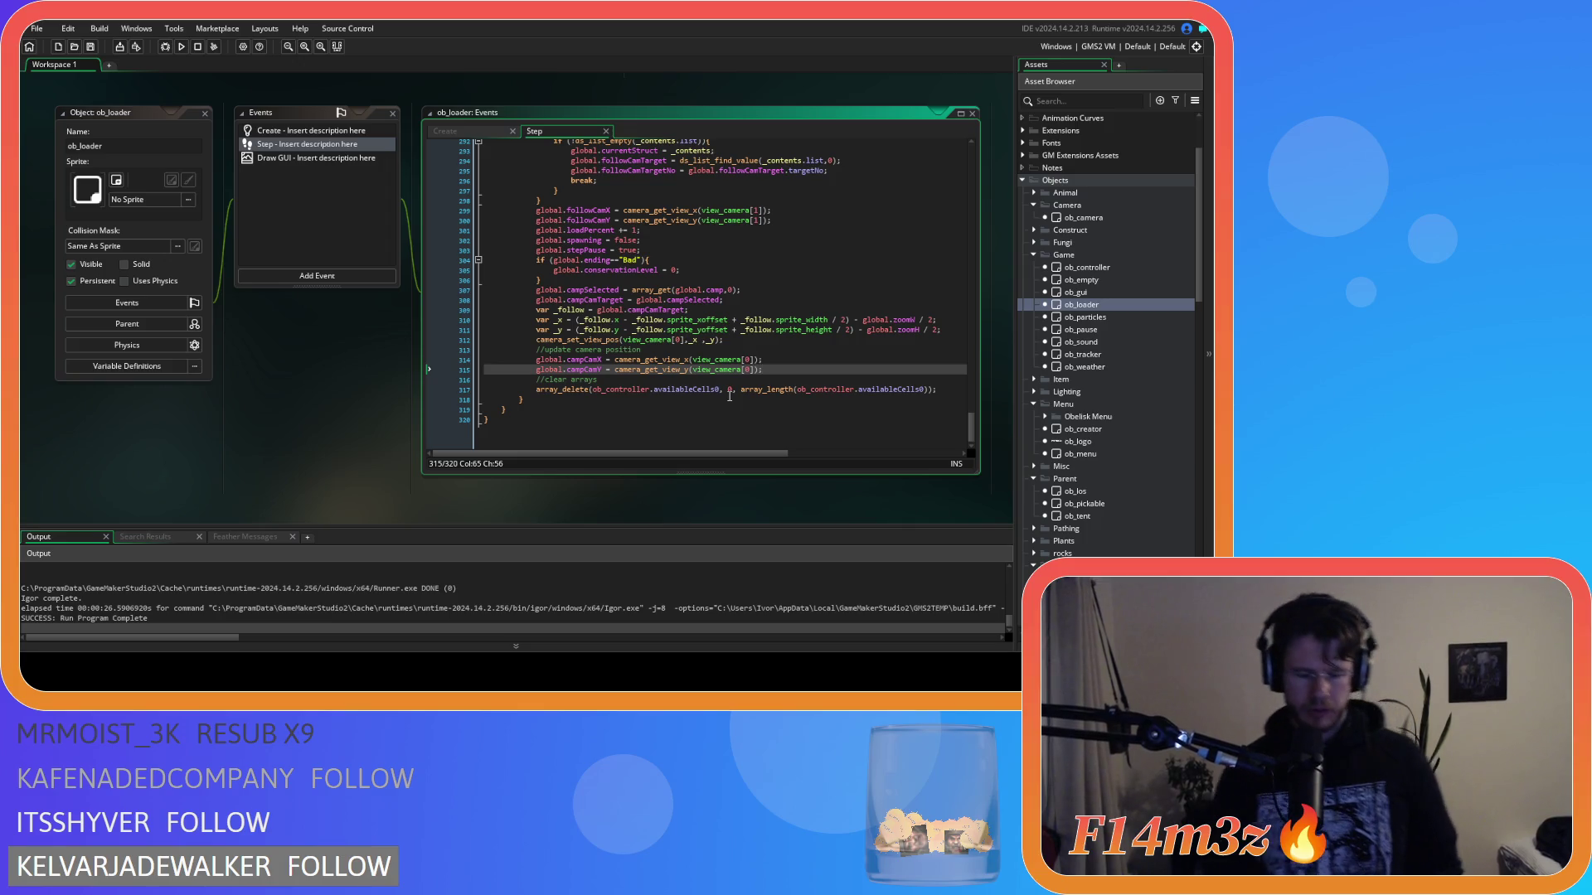
Step: Build and run the game, then back out of the Camp window toward the quit prompt
{"action": "key", "text": "F5"}
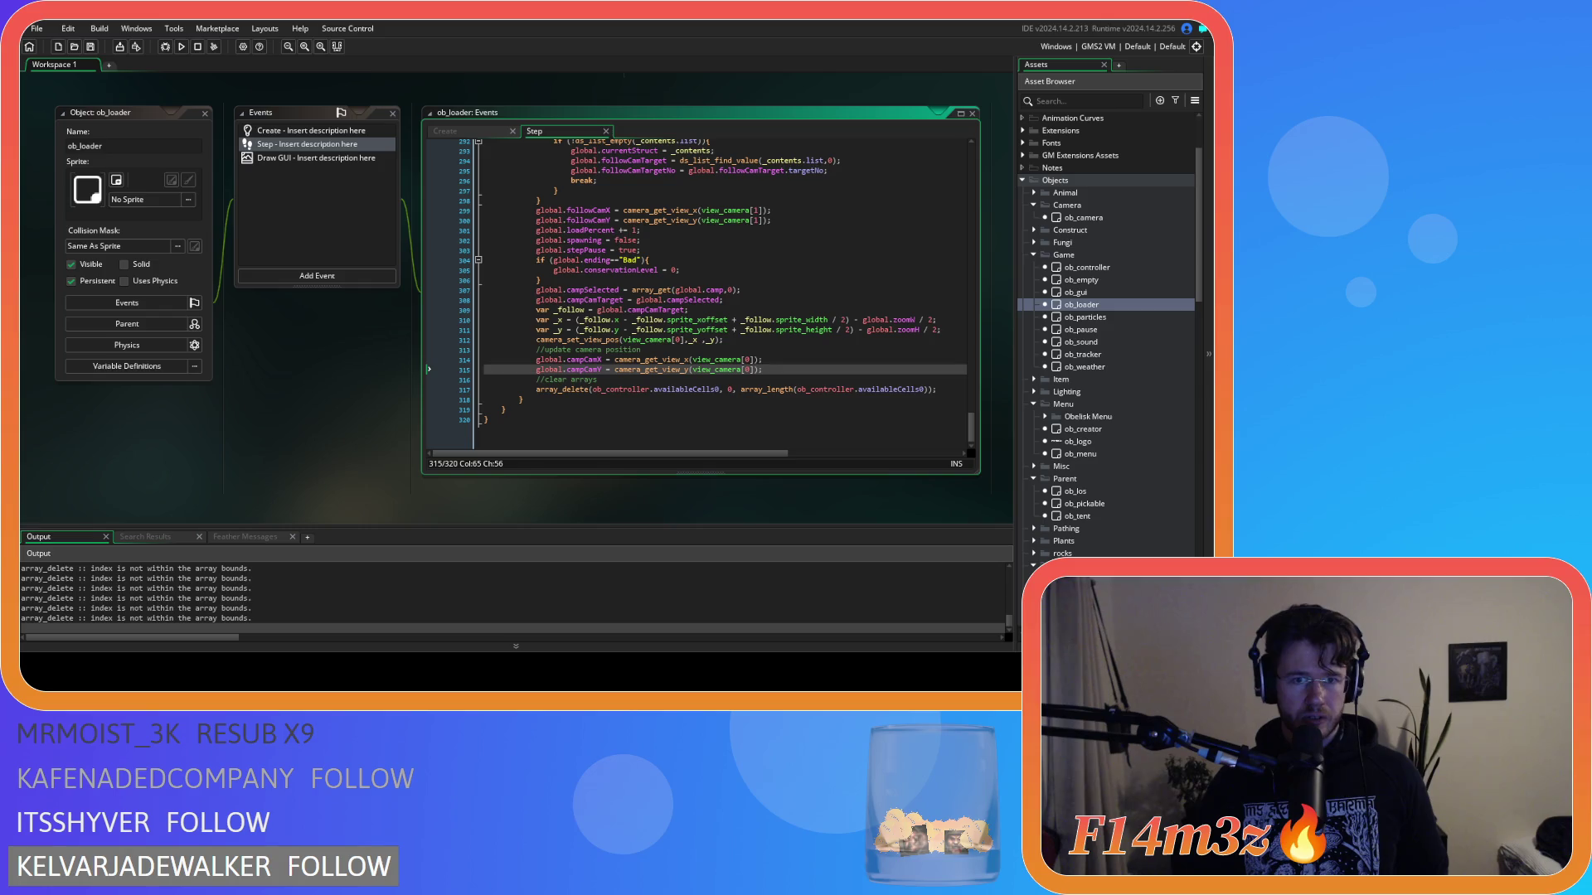
{"action": "key", "text": "alt+Tab"}
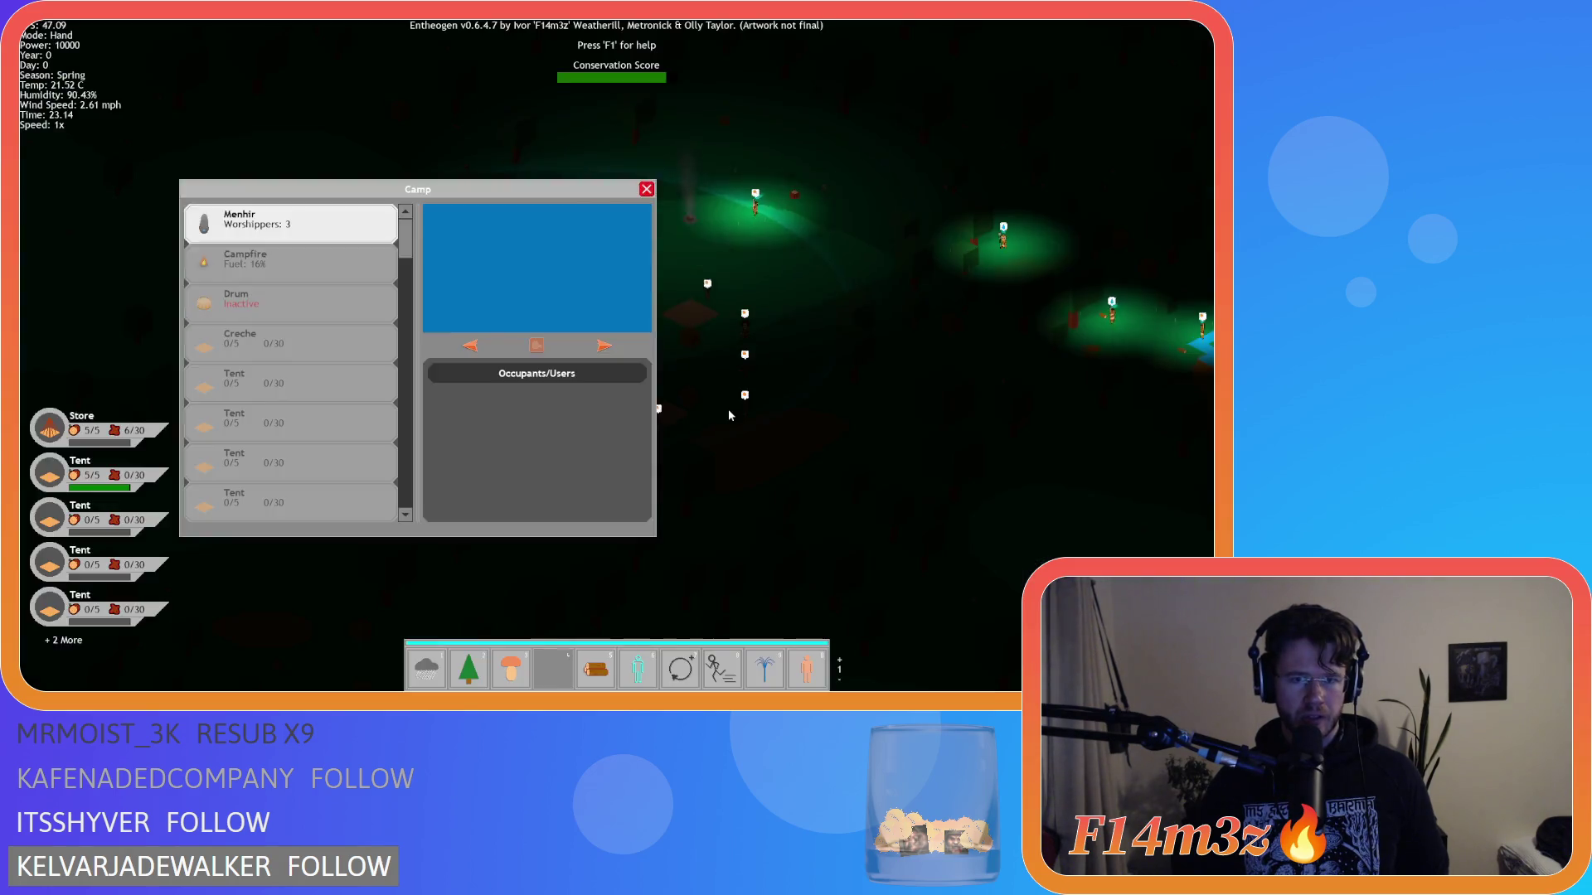
{"action": "key", "text": "Escape"}
{"action": "key", "text": "Escape"}
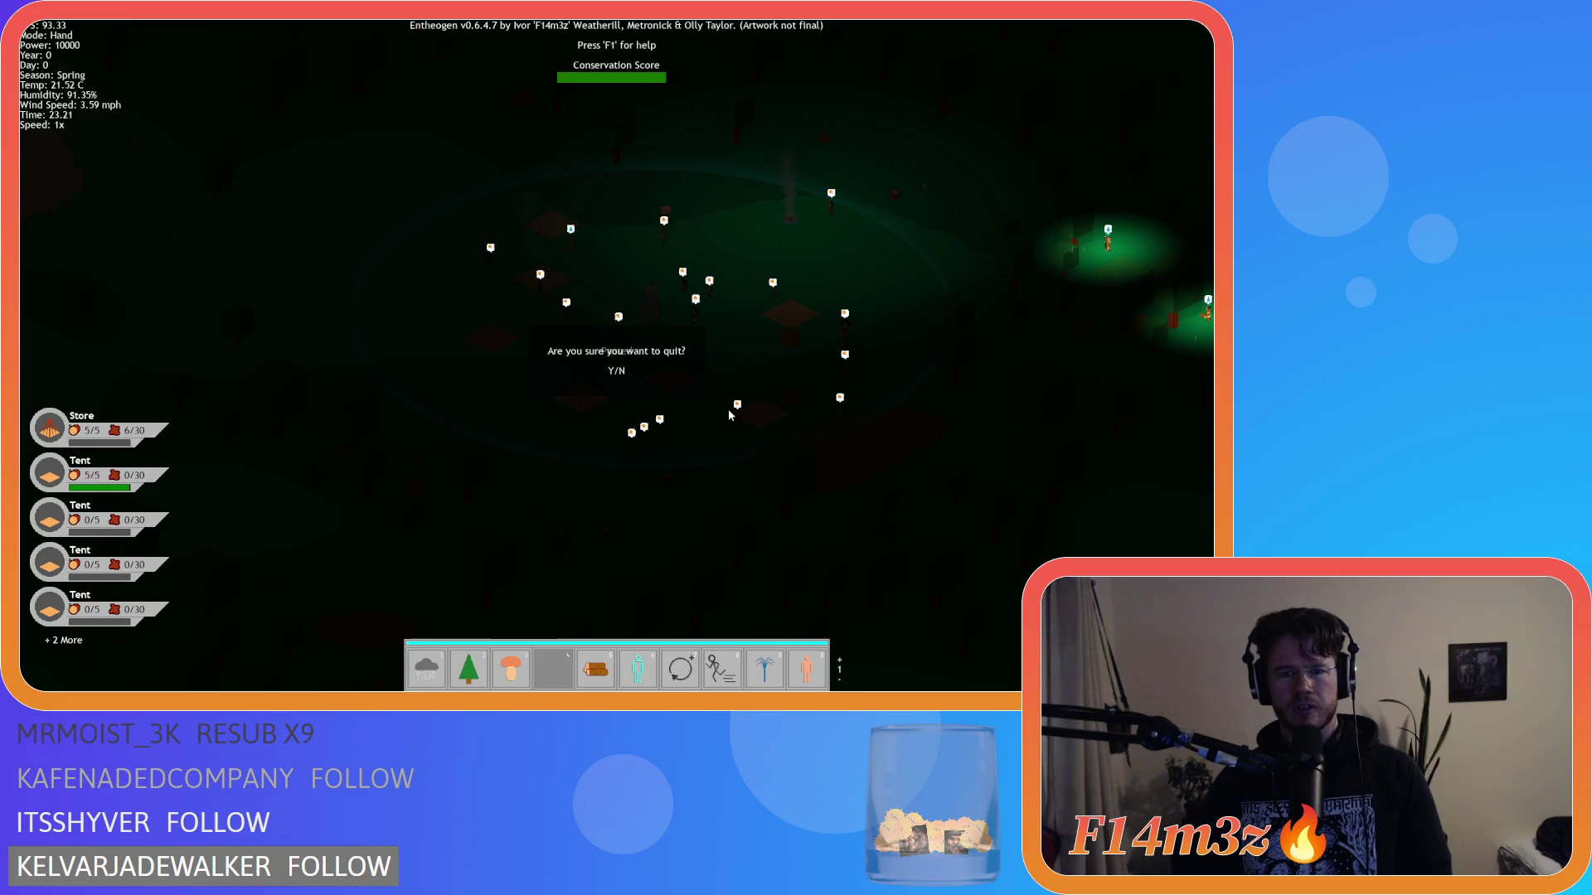
Step: Restart on Beginner Island, pan around the clearing, and close the help overlay
{"action": "key", "text": "y"}
{"action": "key", "text": "Return"}
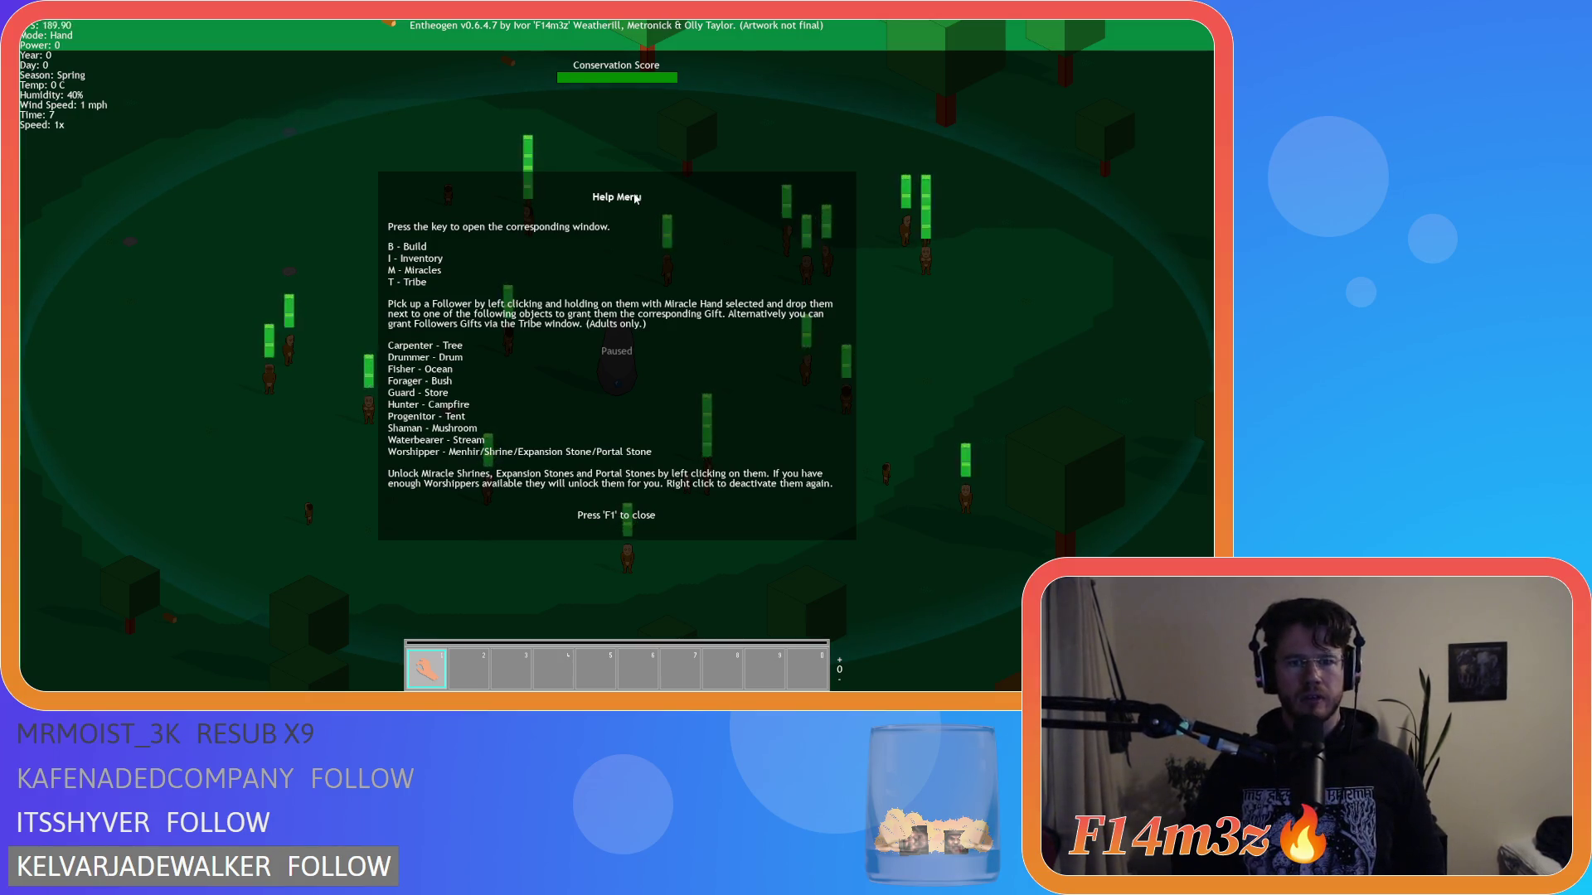
{"action": "key", "text": "w"}
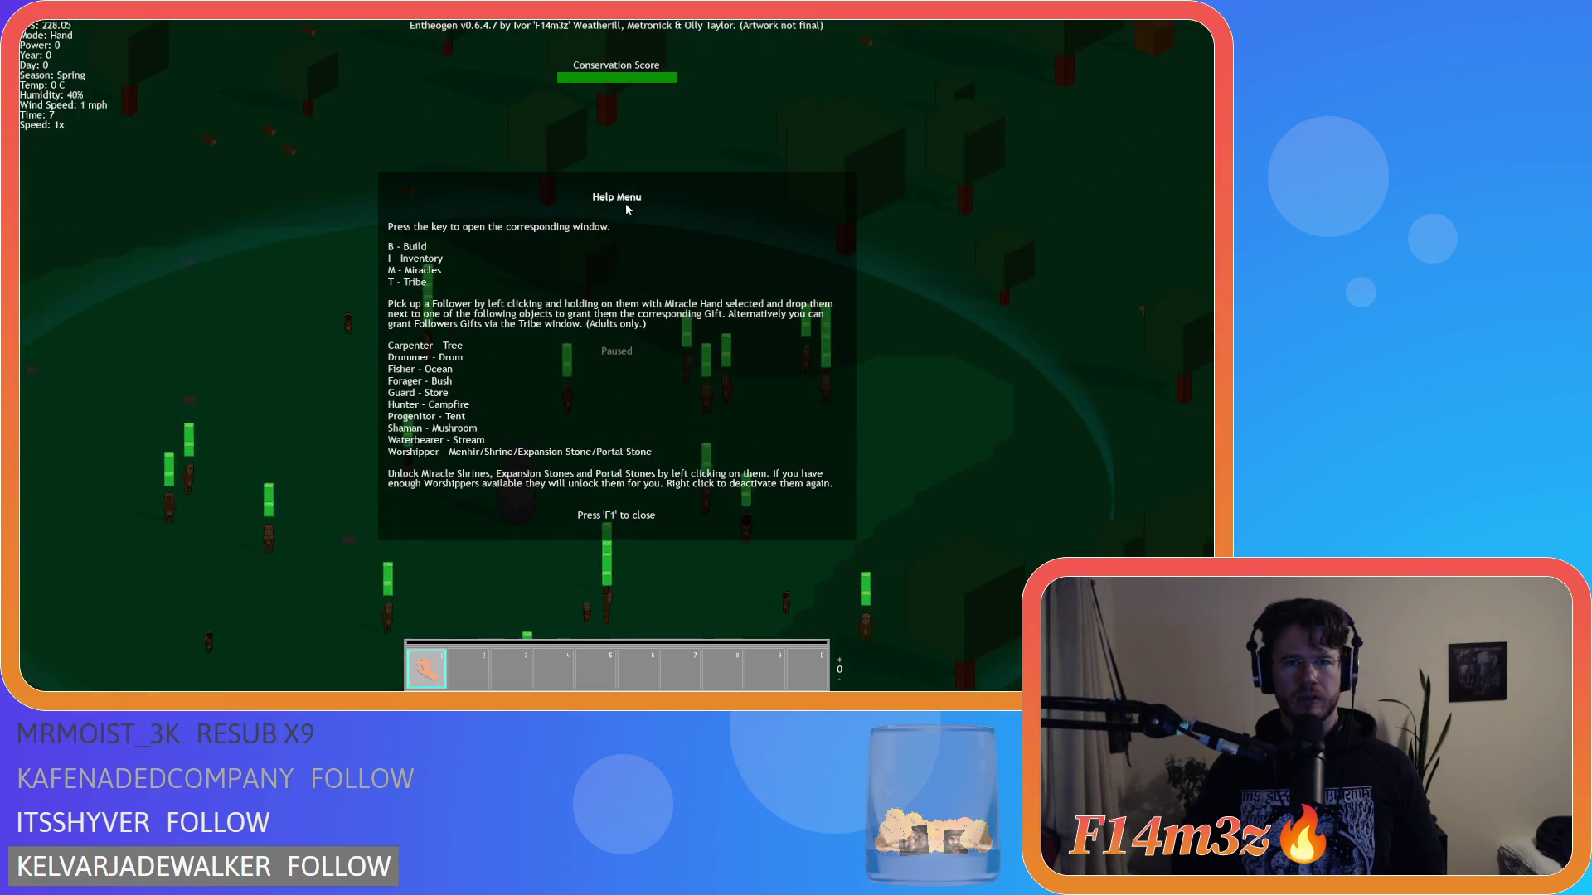
{"action": "key", "text": "F1"}
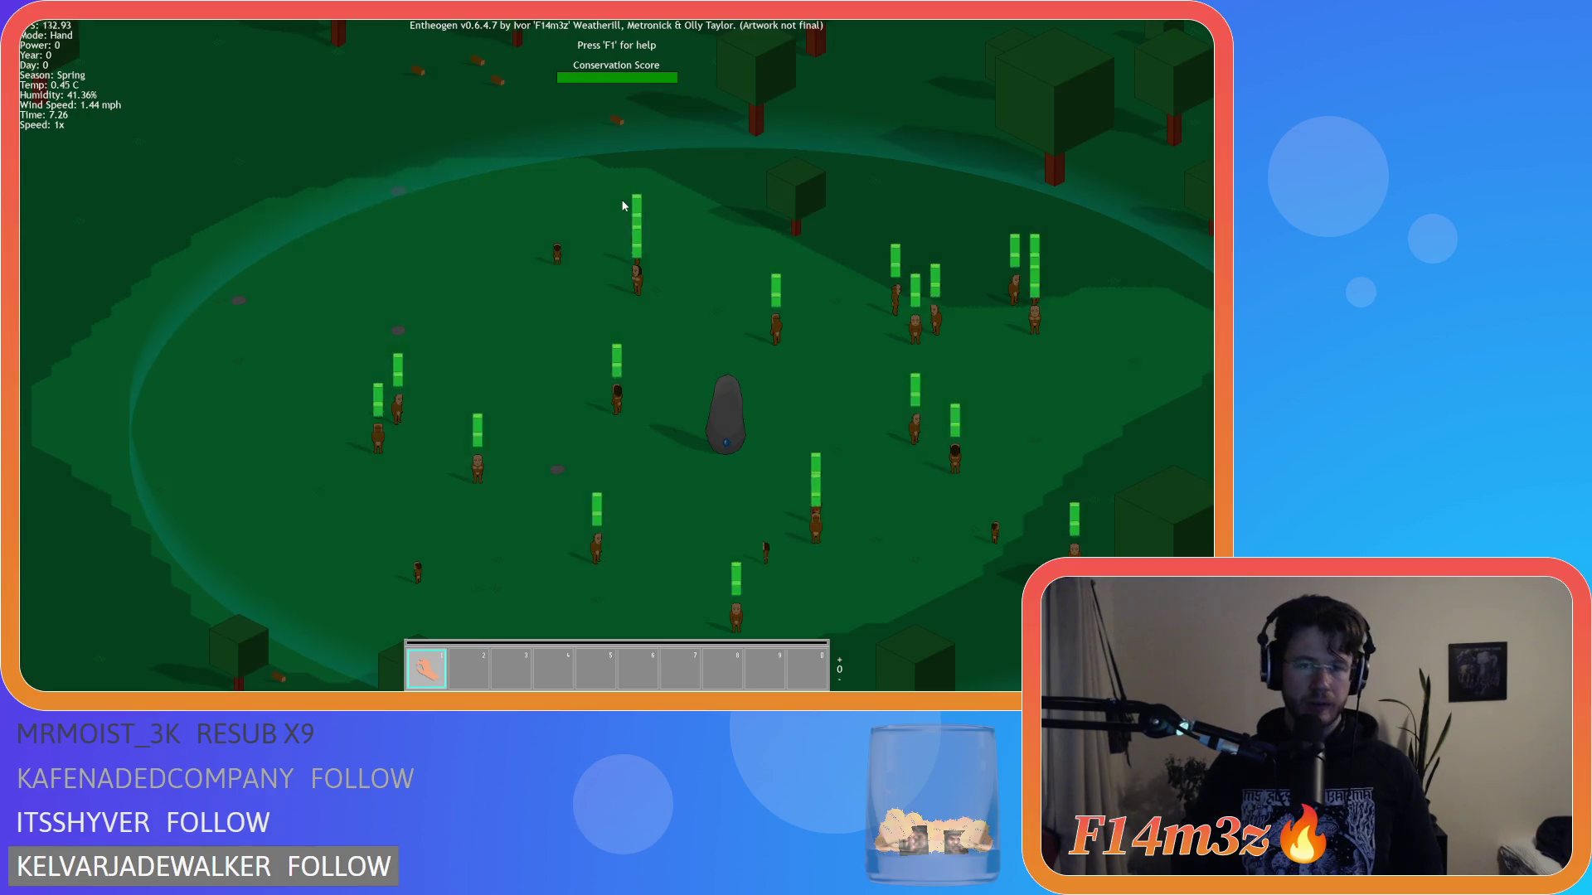
Step: Check the Camp window listing the Menhir, then quit the game back to the editor
{"action": "key", "text": "c"}
{"action": "key", "text": "a"}
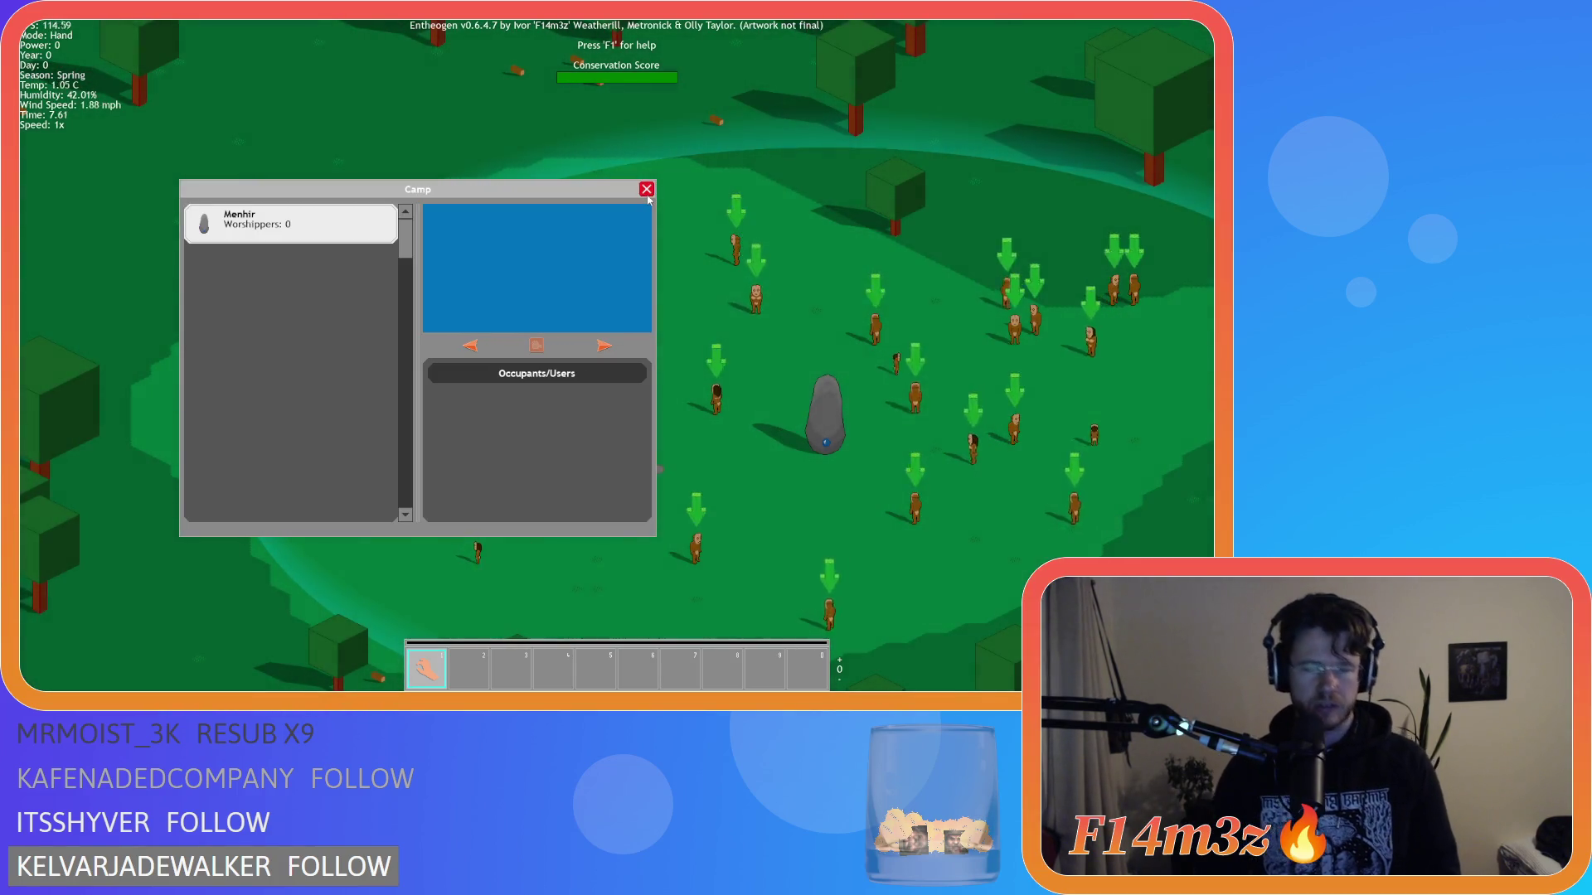
{"action": "left_click", "coordinate": [647, 190]}
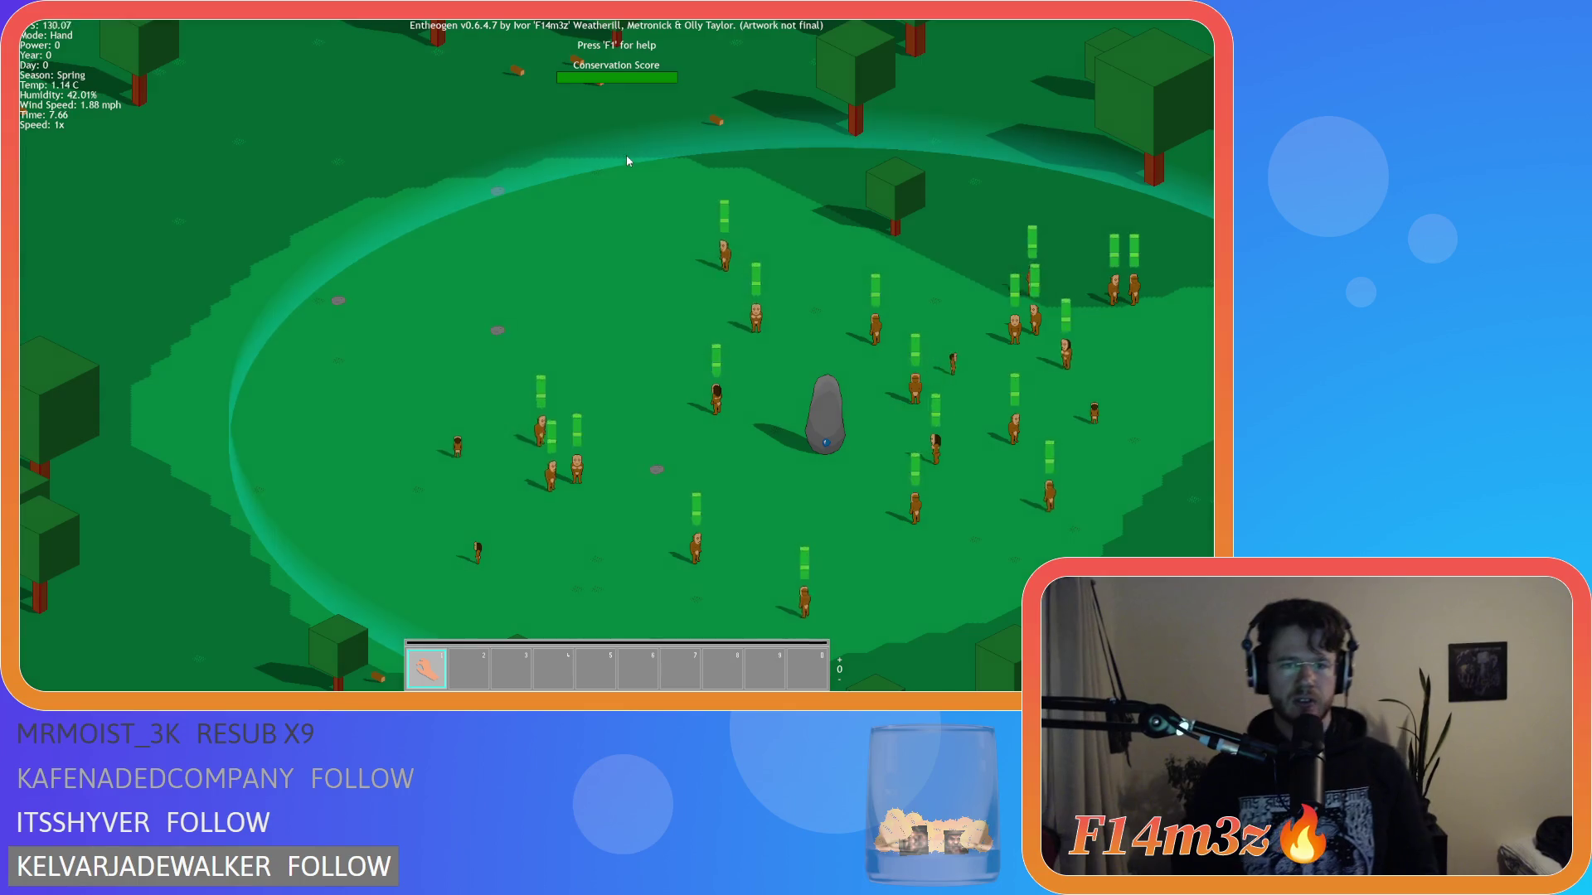
{"action": "key", "text": "Escape"}
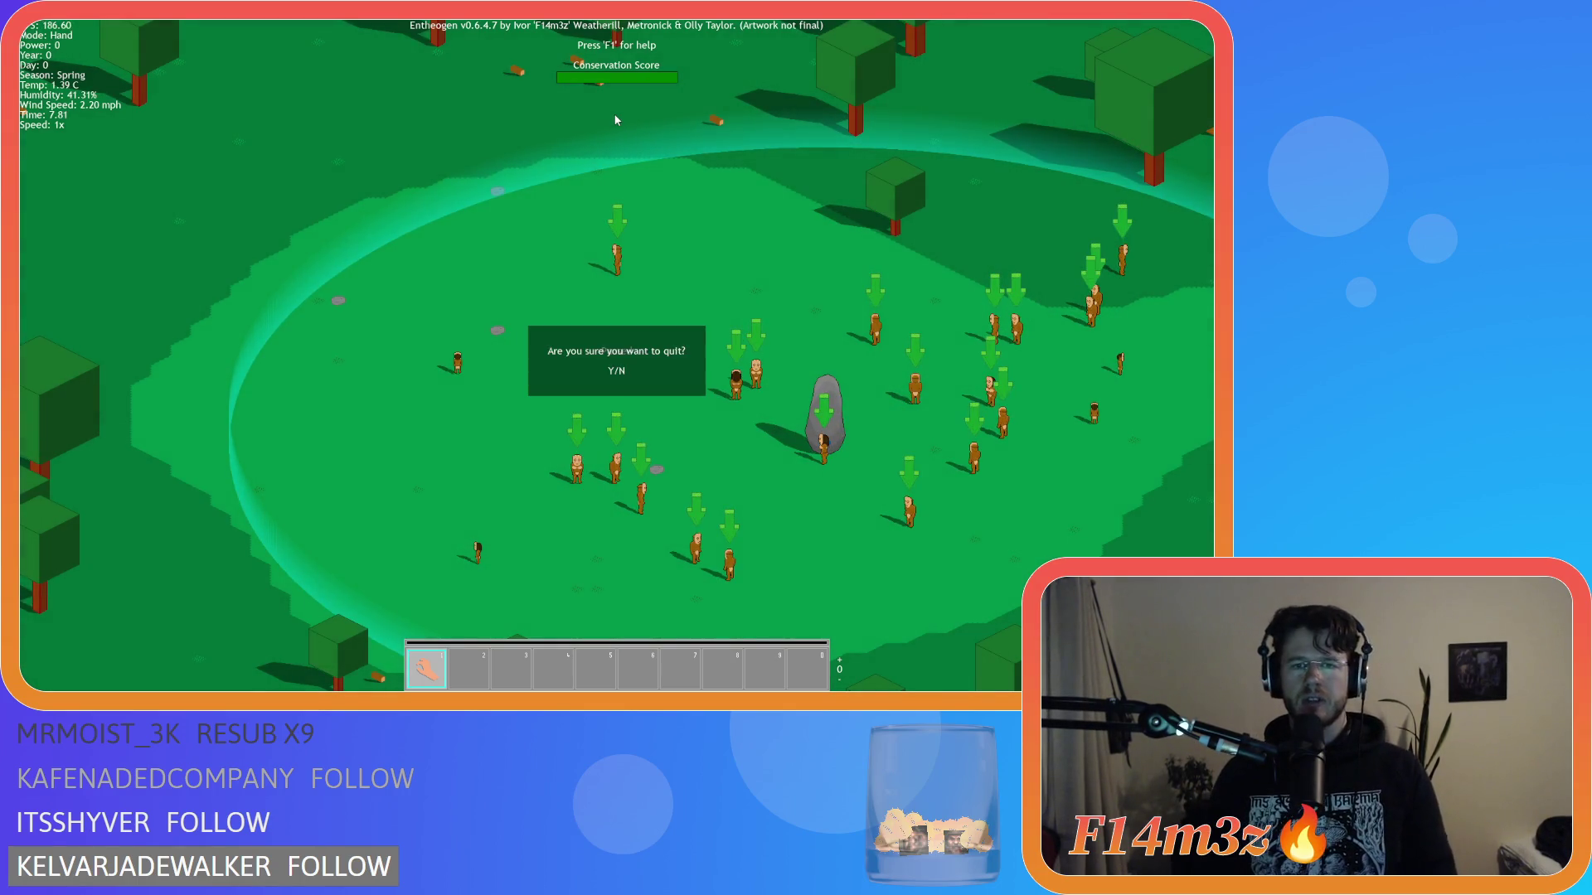
{"action": "key", "text": "Return"}
{"action": "key", "text": "Escape"}
Step: Replace lines 200–201 with the campCamX/campCamY lines that use view_camera[2]
{"action": "scroll", "coordinate": [853, 280], "scroll_direction": "up", "scroll_amount": 3}
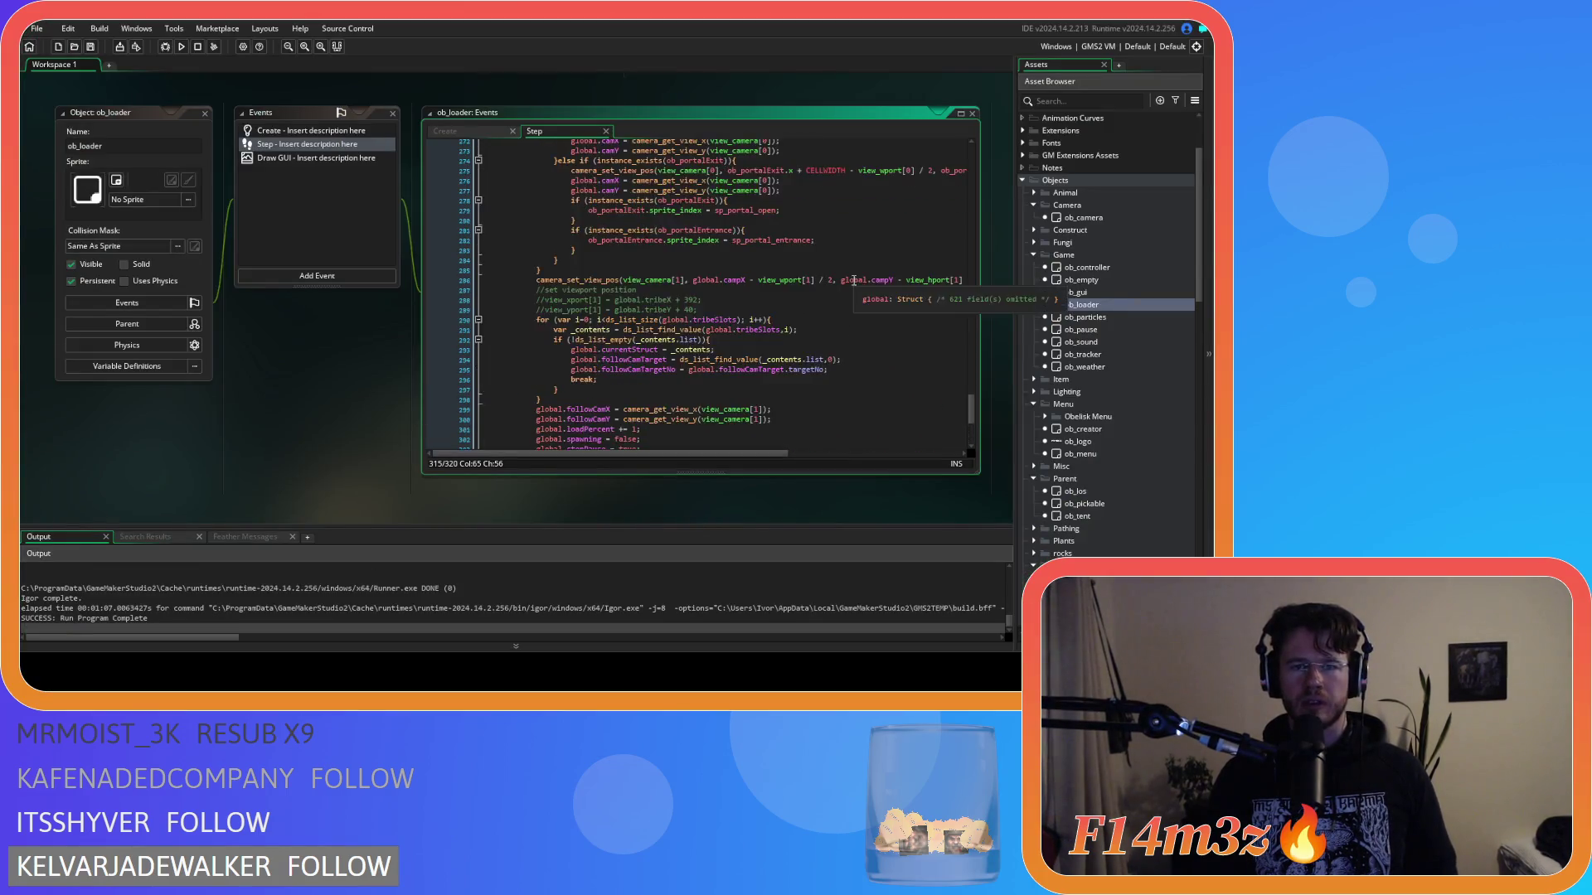
{"action": "scroll", "coordinate": [853, 280], "scroll_direction": "down", "scroll_amount": 3}
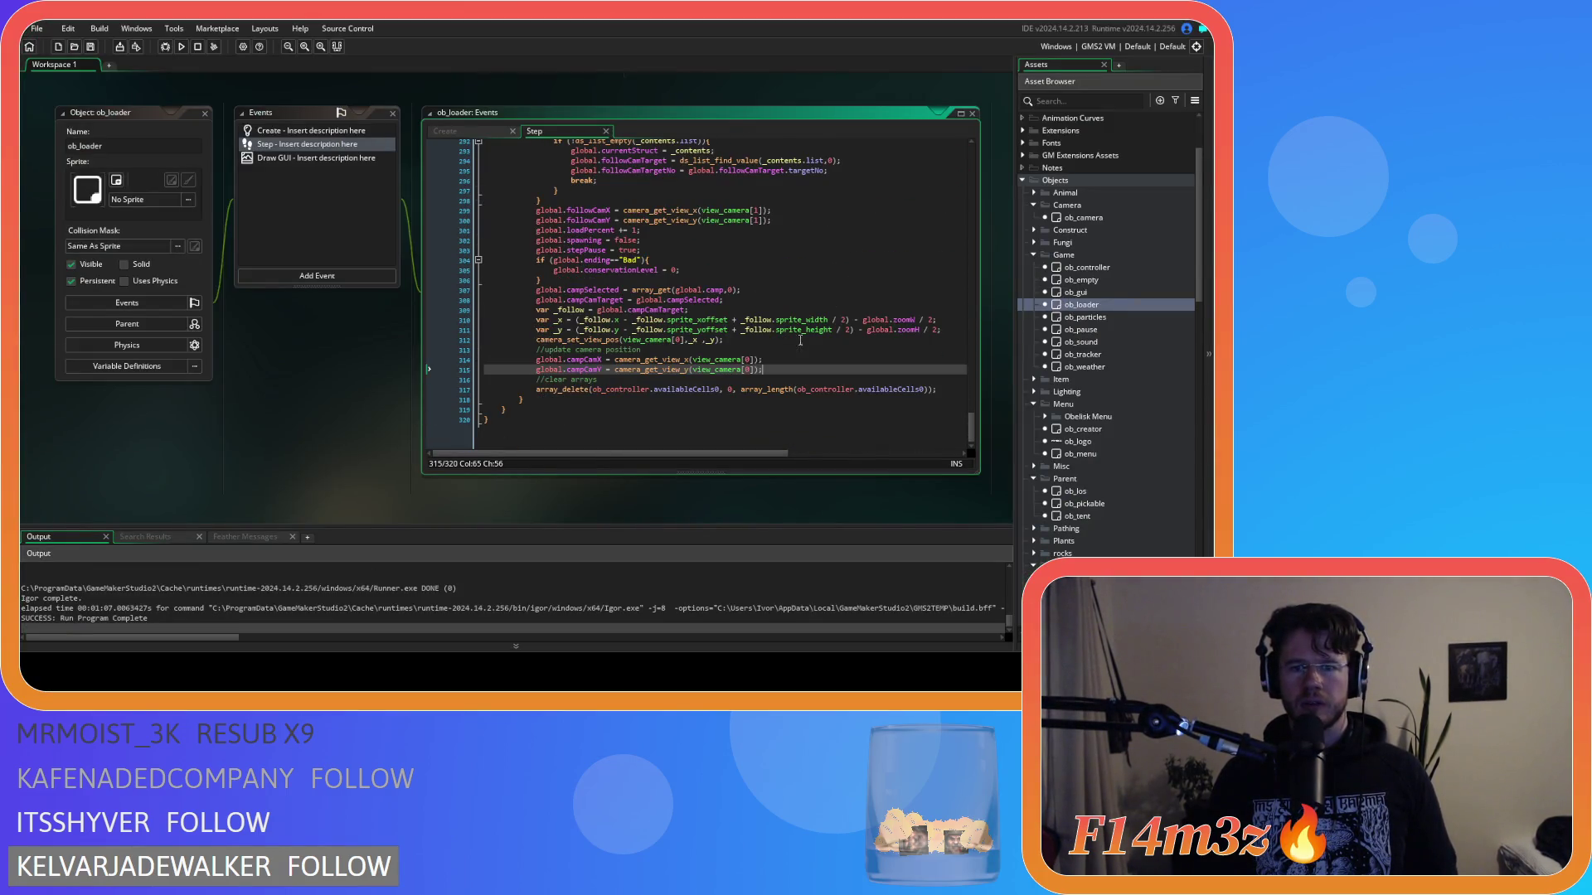
{"action": "double_click", "coordinate": [747, 375]}
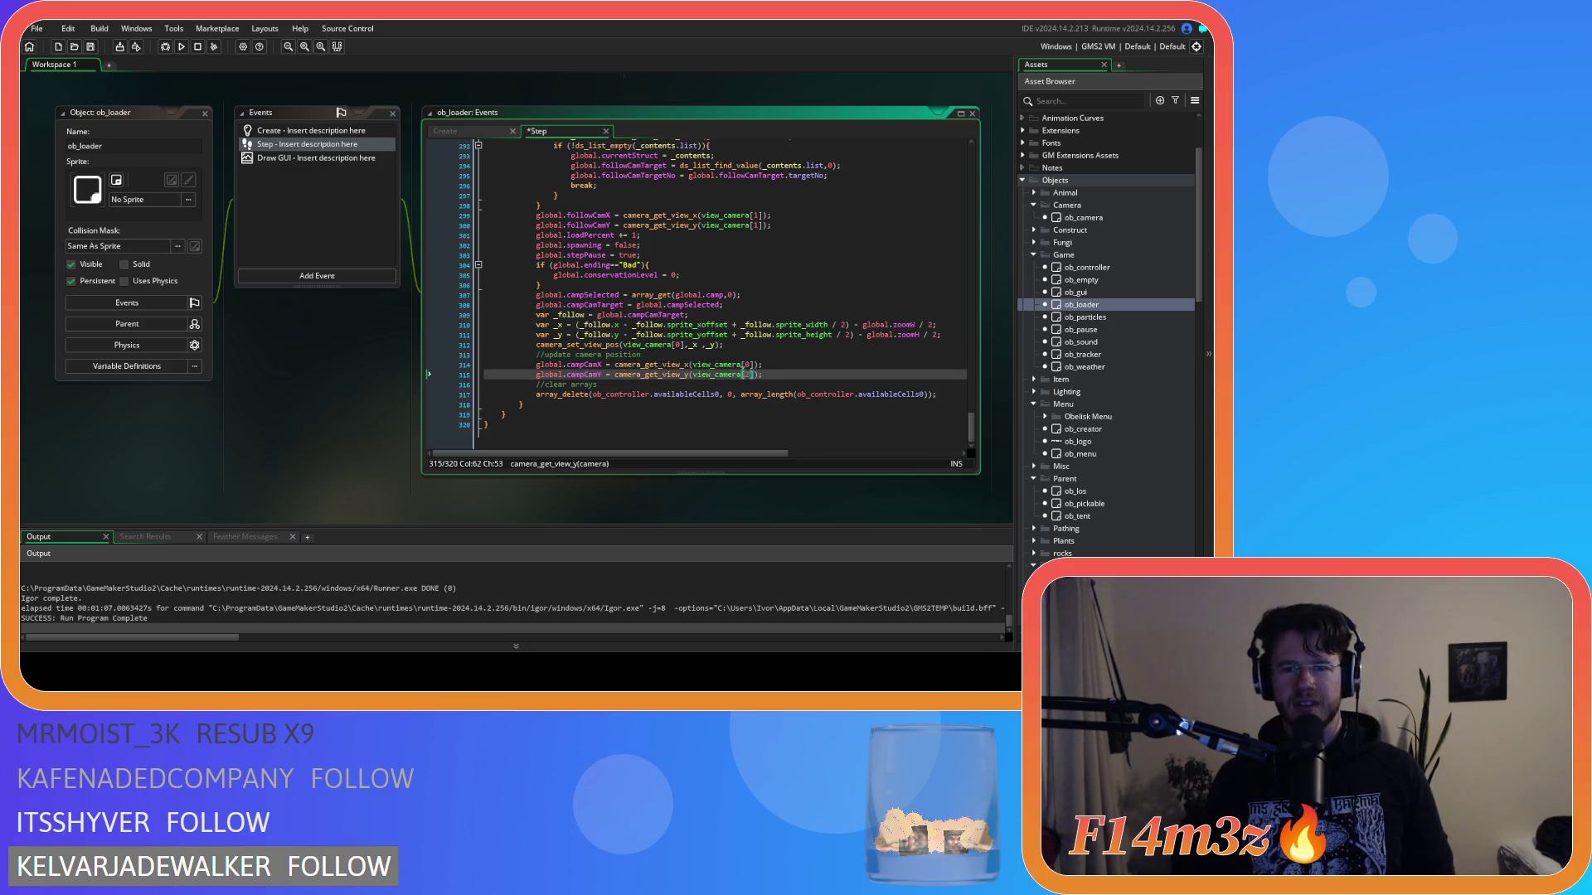
{"action": "double_click", "coordinate": [745, 365]}
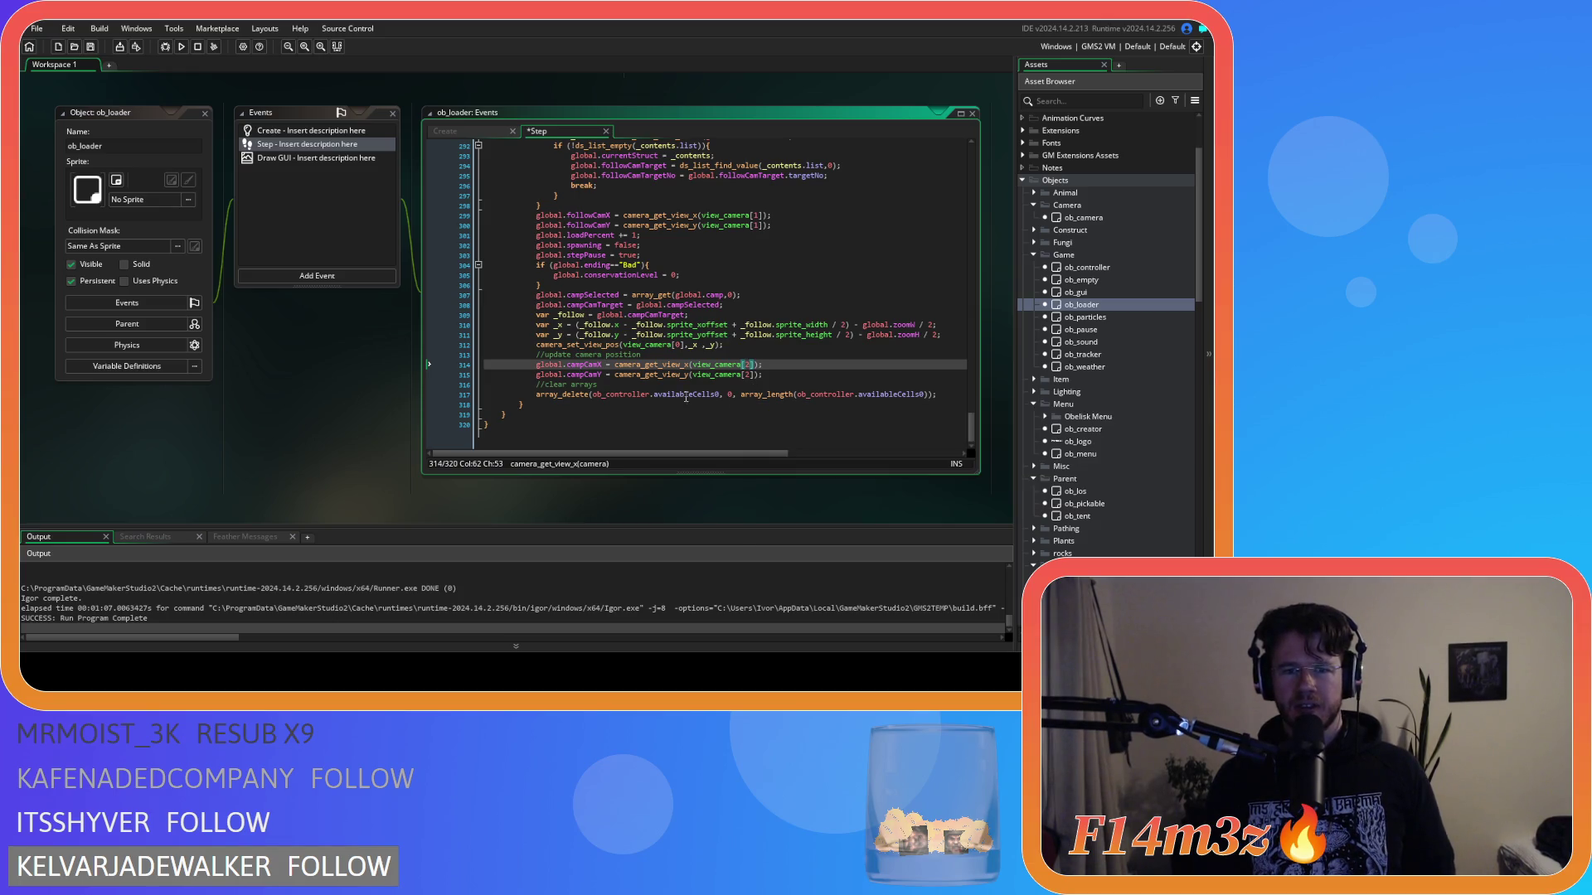
{"action": "left_click", "coordinate": [768, 377]}
{"action": "key", "text": "shift+Up"}
{"action": "key", "text": "shift+Home"}
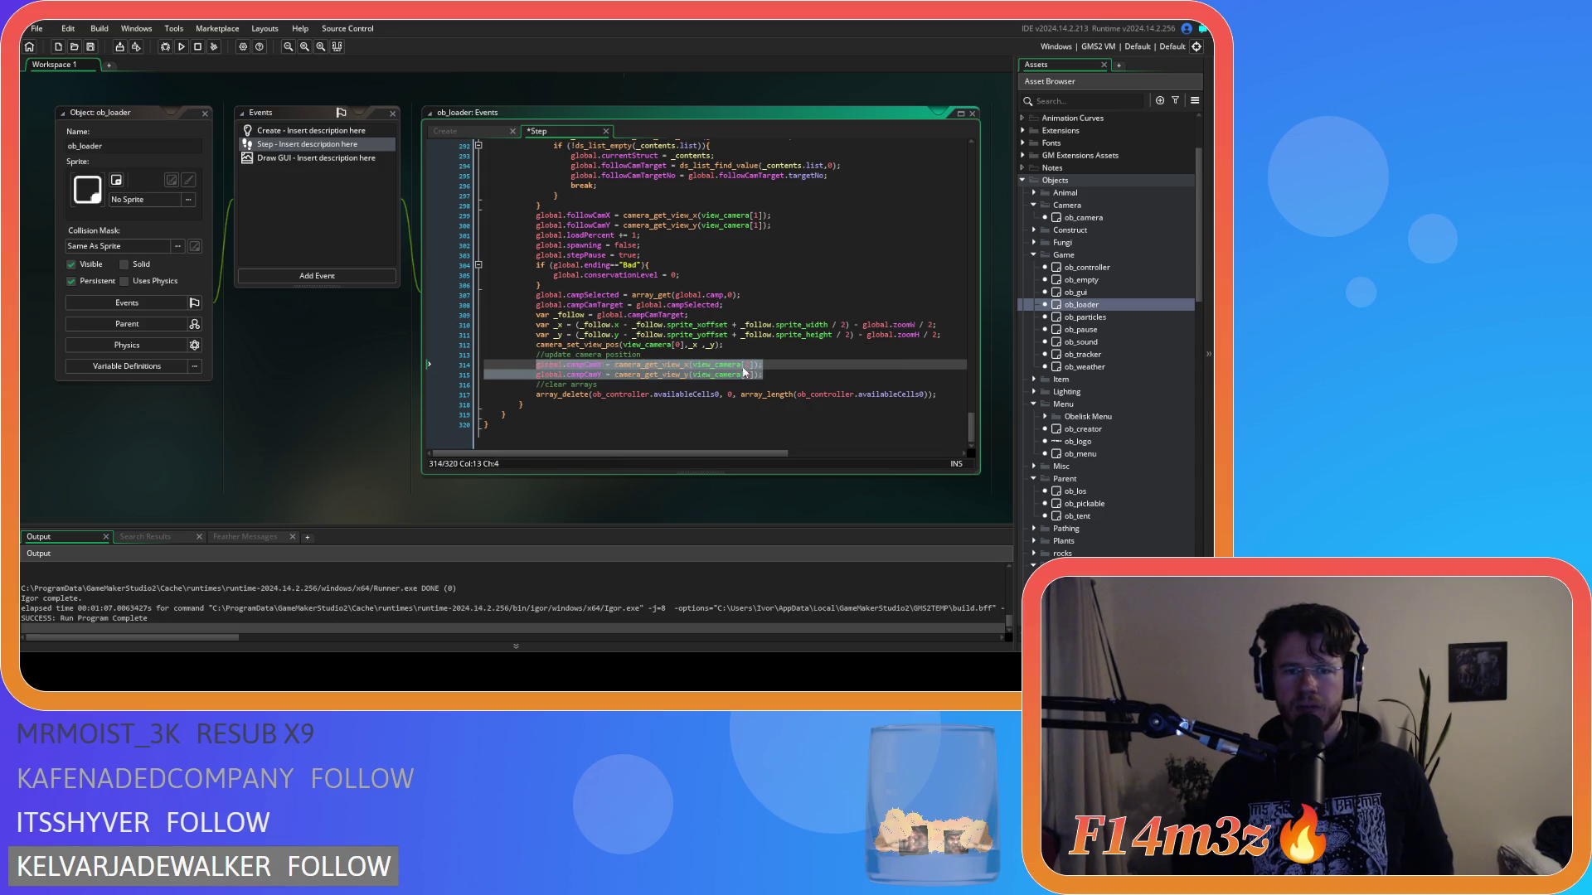
{"action": "scroll", "coordinate": [800, 360], "scroll_direction": "up", "scroll_amount": 20}
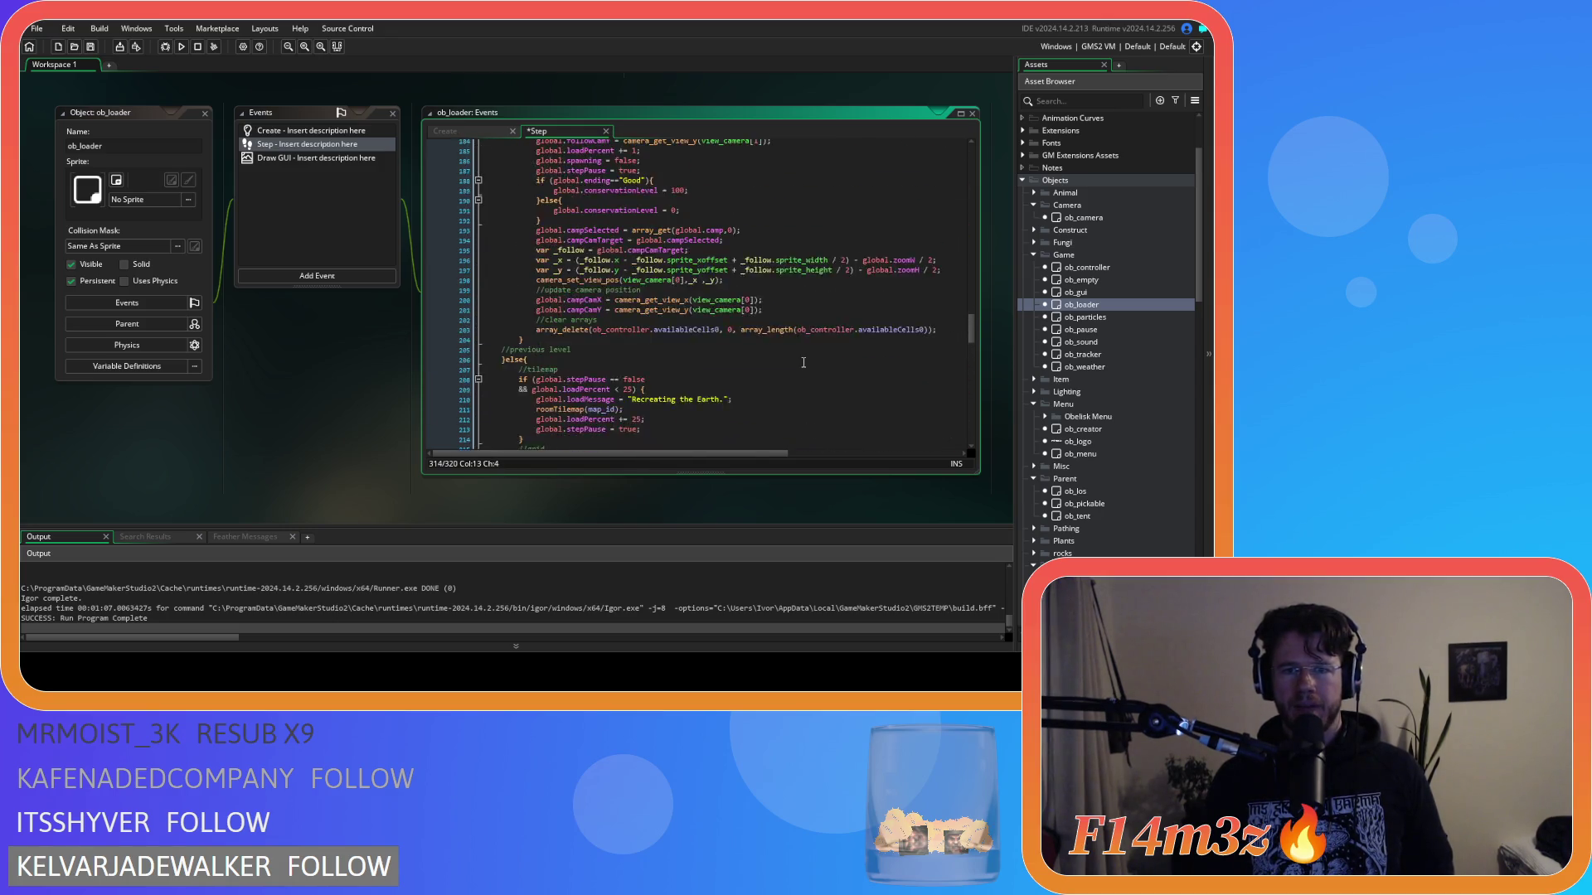
{"action": "scroll", "coordinate": [803, 363], "scroll_direction": "up", "scroll_amount": 2}
{"action": "left_click_drag", "start_coordinate": [497, 369], "coordinate": [529, 350]}
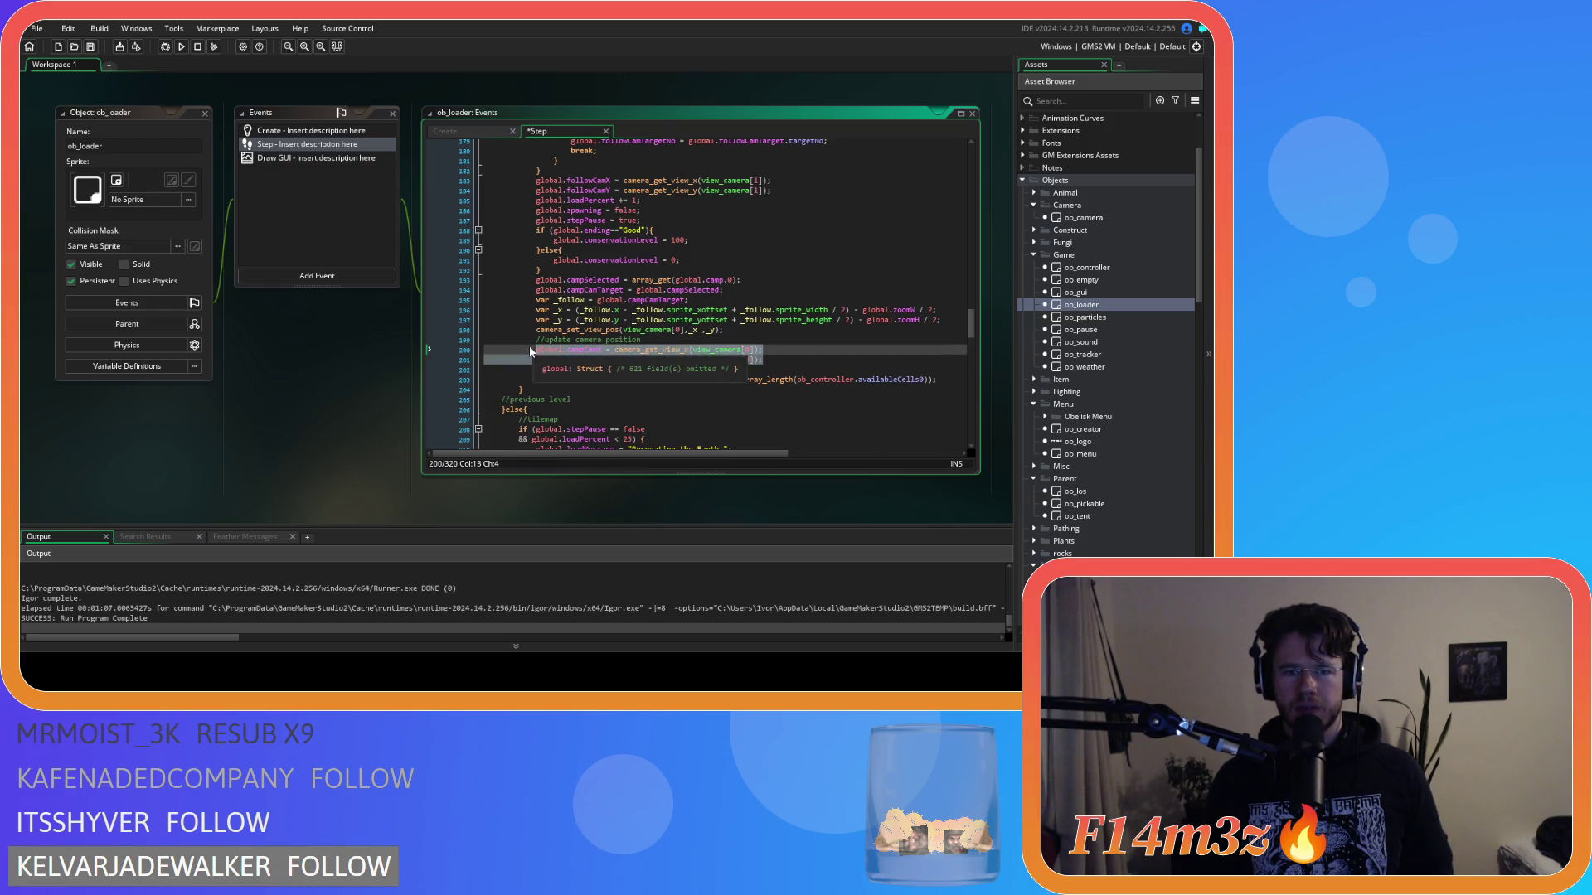
{"action": "type", "text": "global.campCamX = camera_get_view_x(view_camera[2]); \t\t\tglobal.campCamY = camera_get_view_y(view_camera[2]);"}
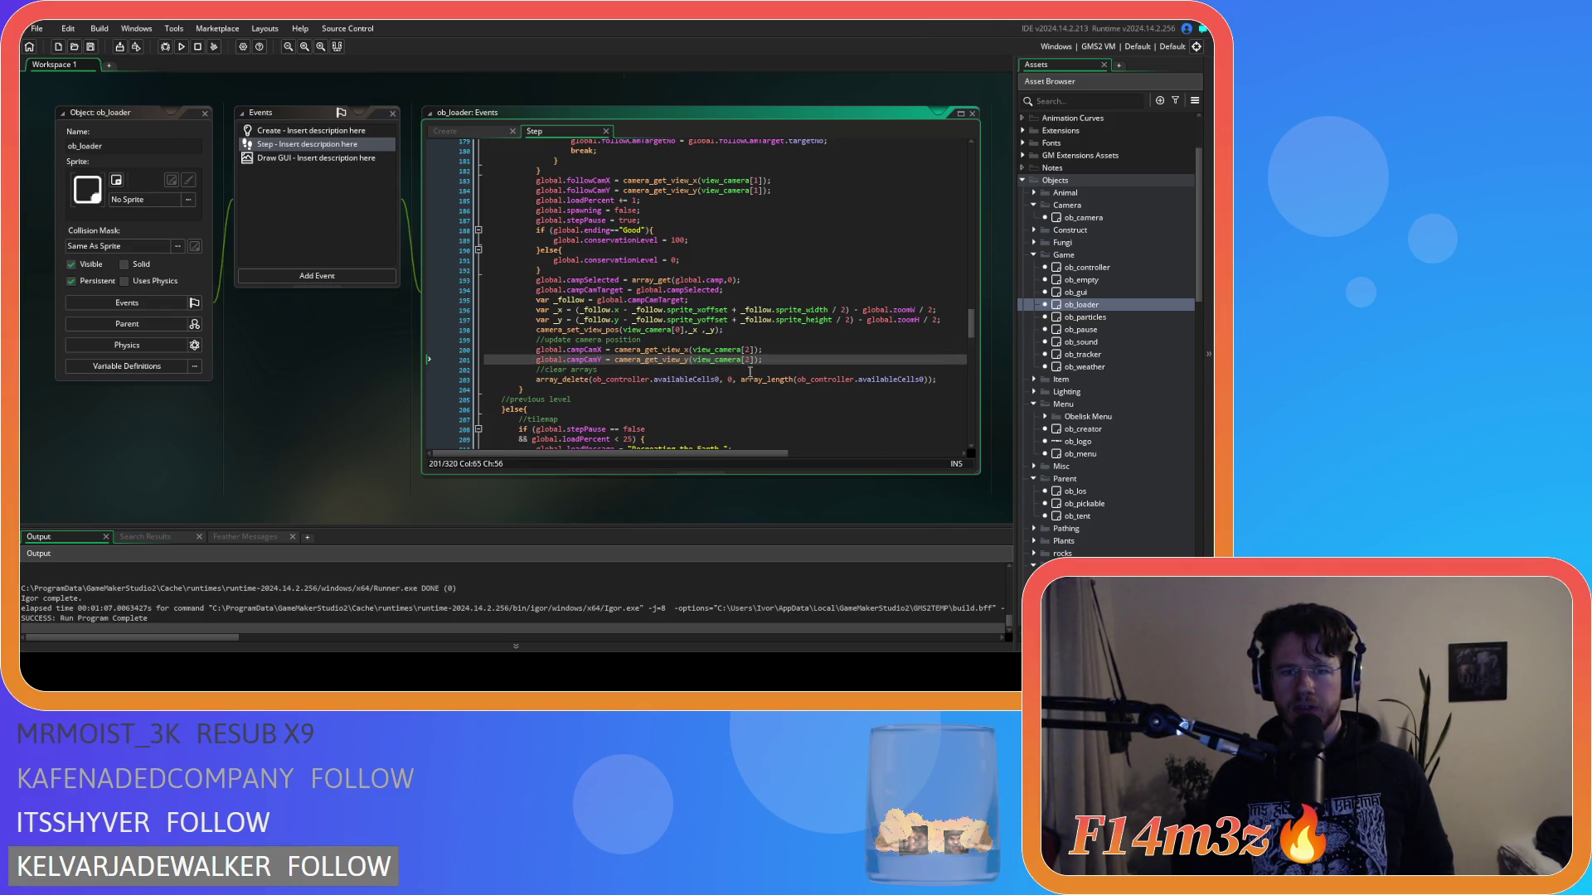
Step: Replace the camera block on lines 312–315 with the updated view_camera[2] block
{"action": "left_click", "coordinate": [678, 331]}
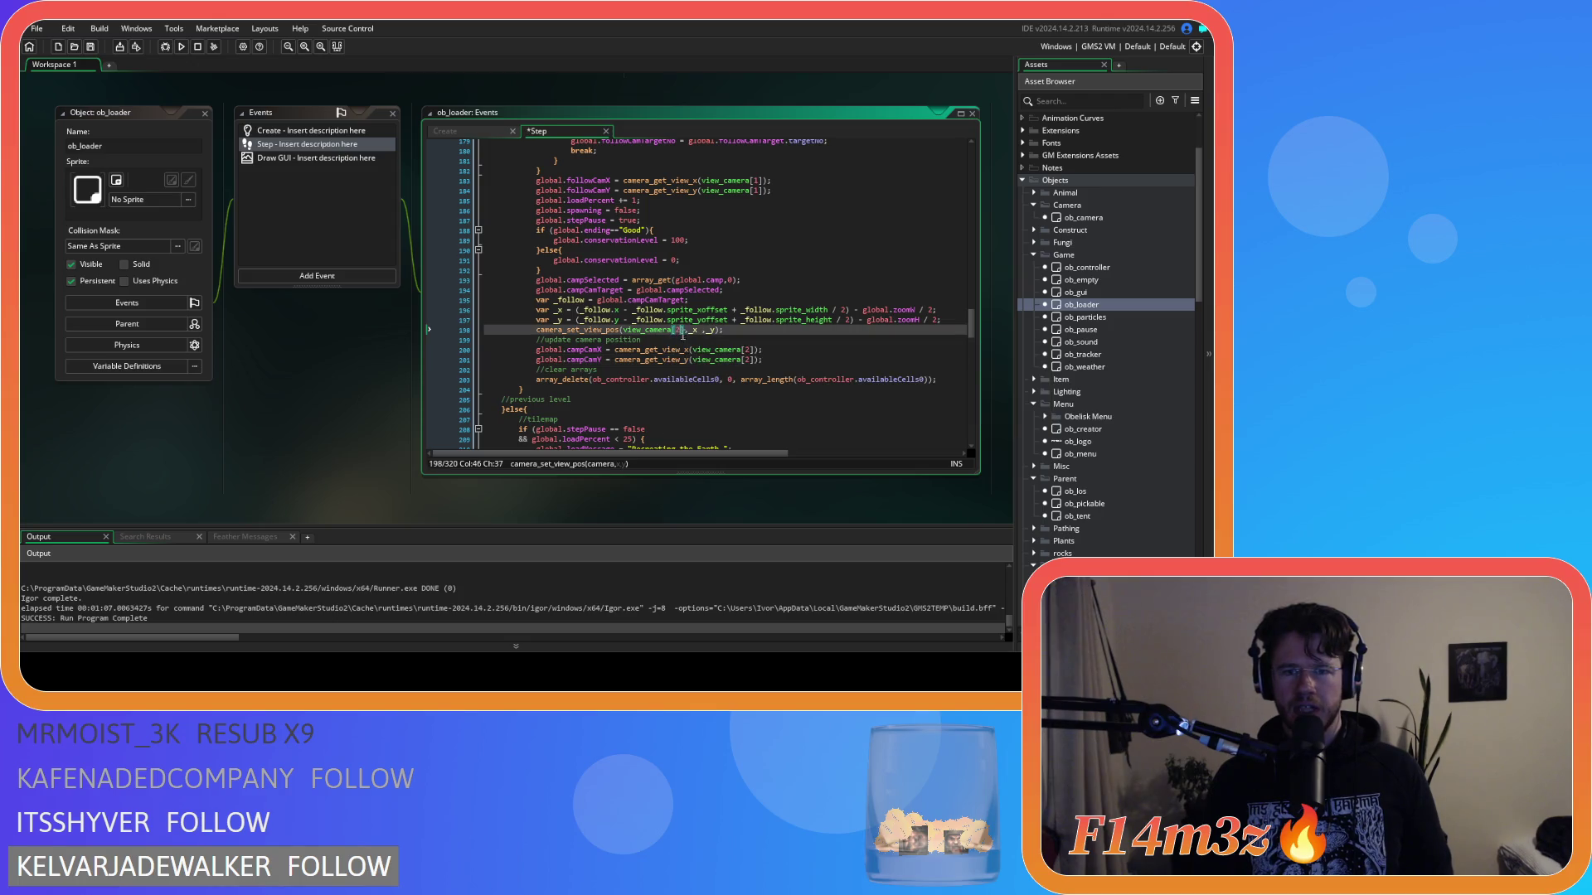
{"action": "left_click", "coordinate": [771, 358]}
{"action": "key", "text": "shift+Up"}
{"action": "key", "text": "shift+Up"}
{"action": "key", "text": "shift+Up"}
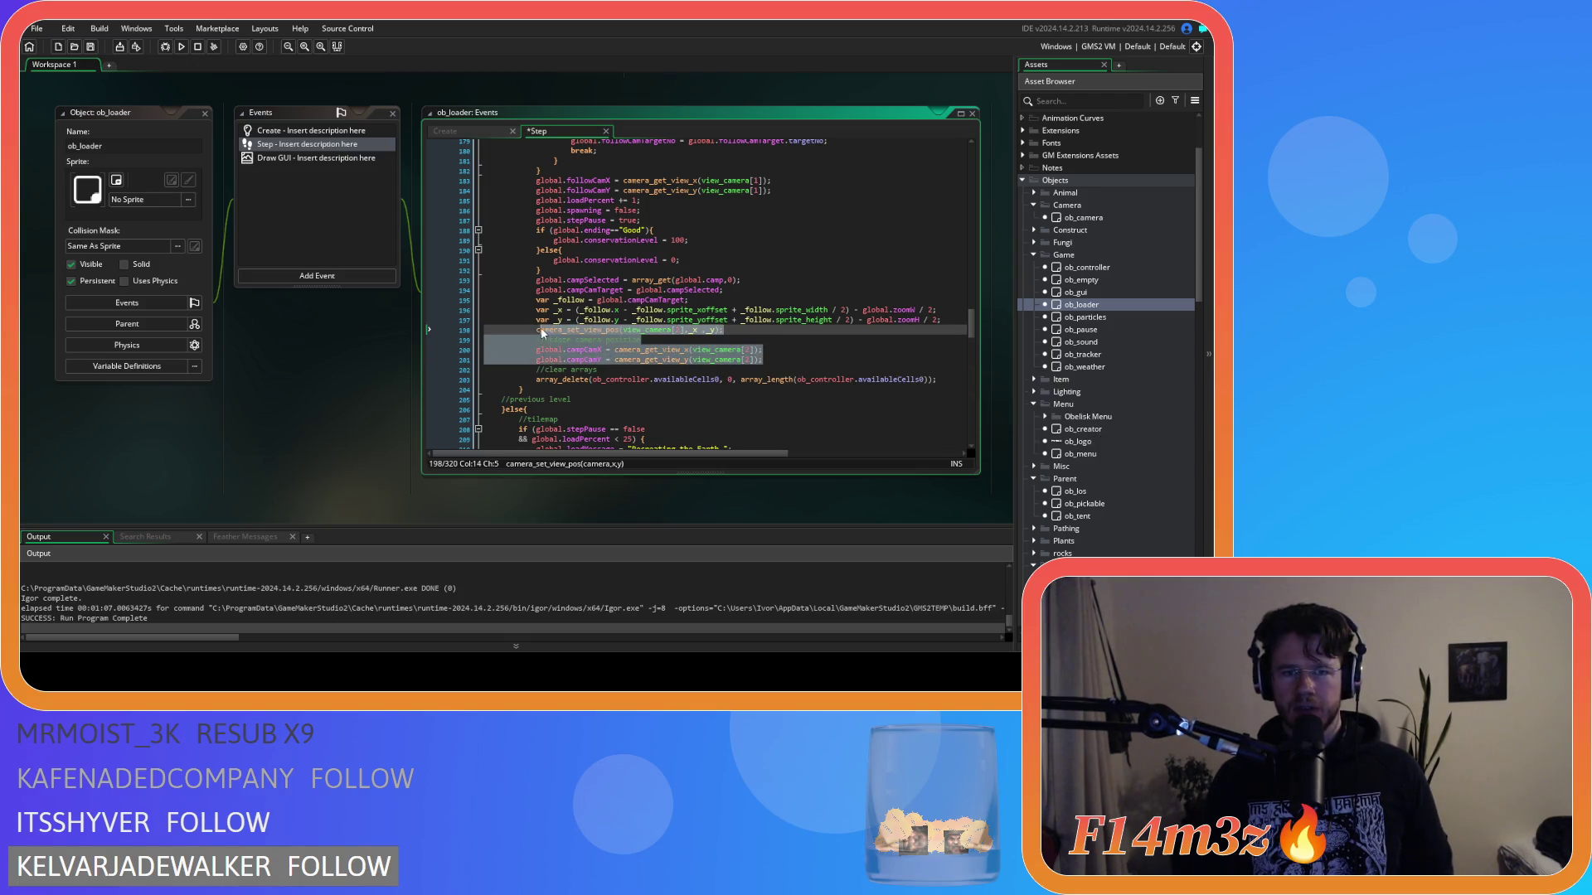
{"action": "key", "text": "shift+Home"}
{"action": "scroll", "coordinate": [771, 372], "scroll_direction": "down", "scroll_amount": 3}
{"action": "scroll", "coordinate": [771, 372], "scroll_direction": "down", "scroll_amount": 20}
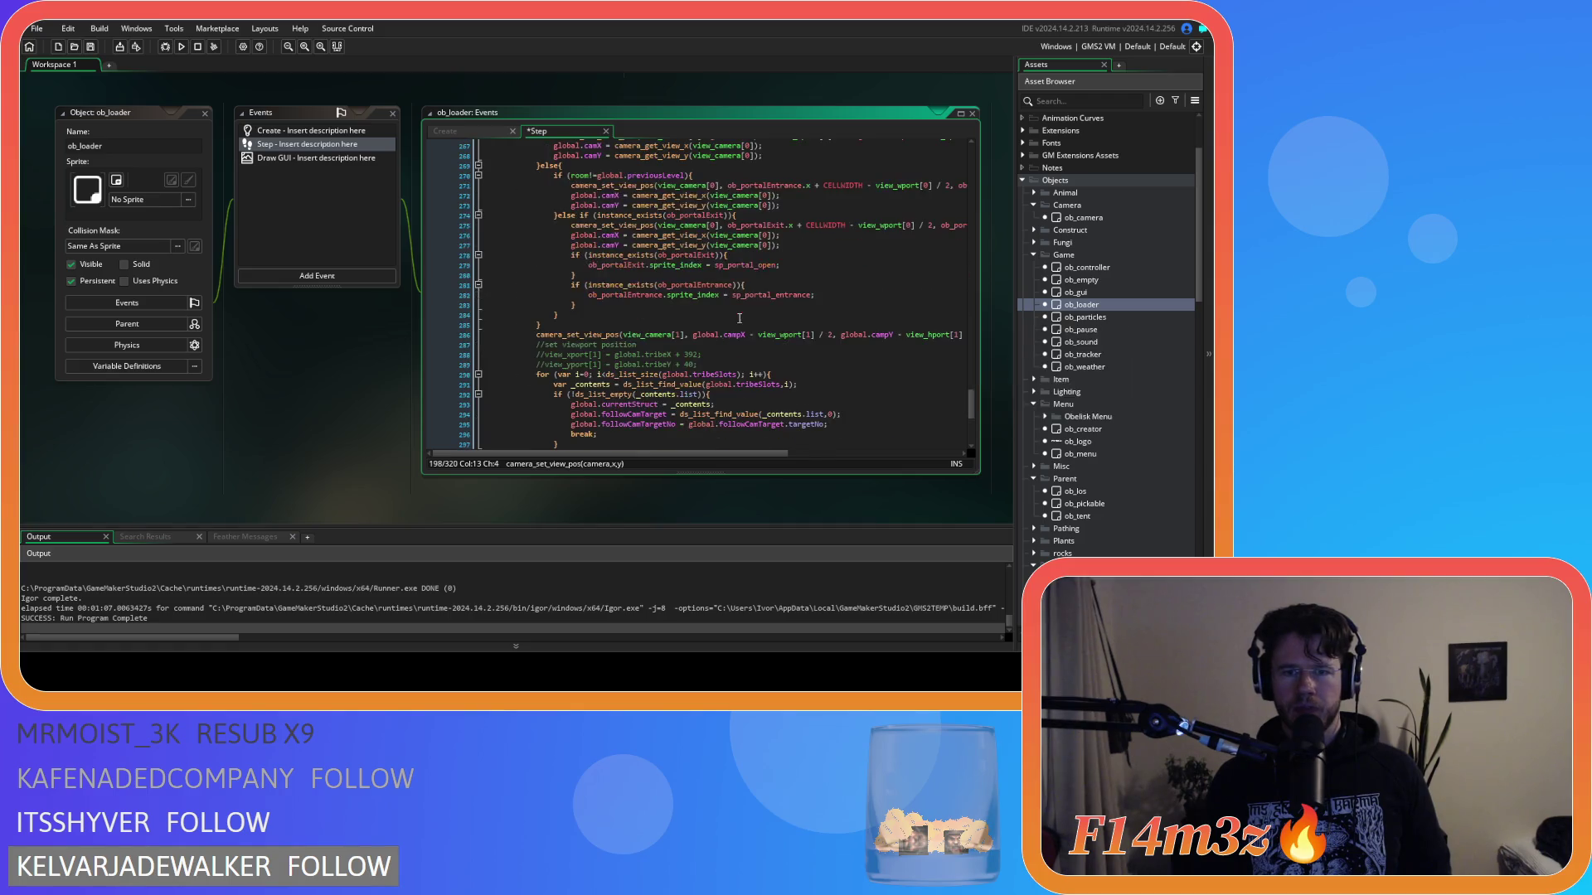
{"action": "scroll", "coordinate": [769, 302], "scroll_direction": "down", "scroll_amount": 8}
{"action": "mouse_move", "coordinate": [766, 374]}
{"action": "left_mouse_down"}
{"action": "mouse_move", "coordinate": [773, 363]}
{"action": "mouse_move", "coordinate": [555, 345]}
{"action": "left_mouse_up"}
{"action": "key", "text": "ctrl+z"}
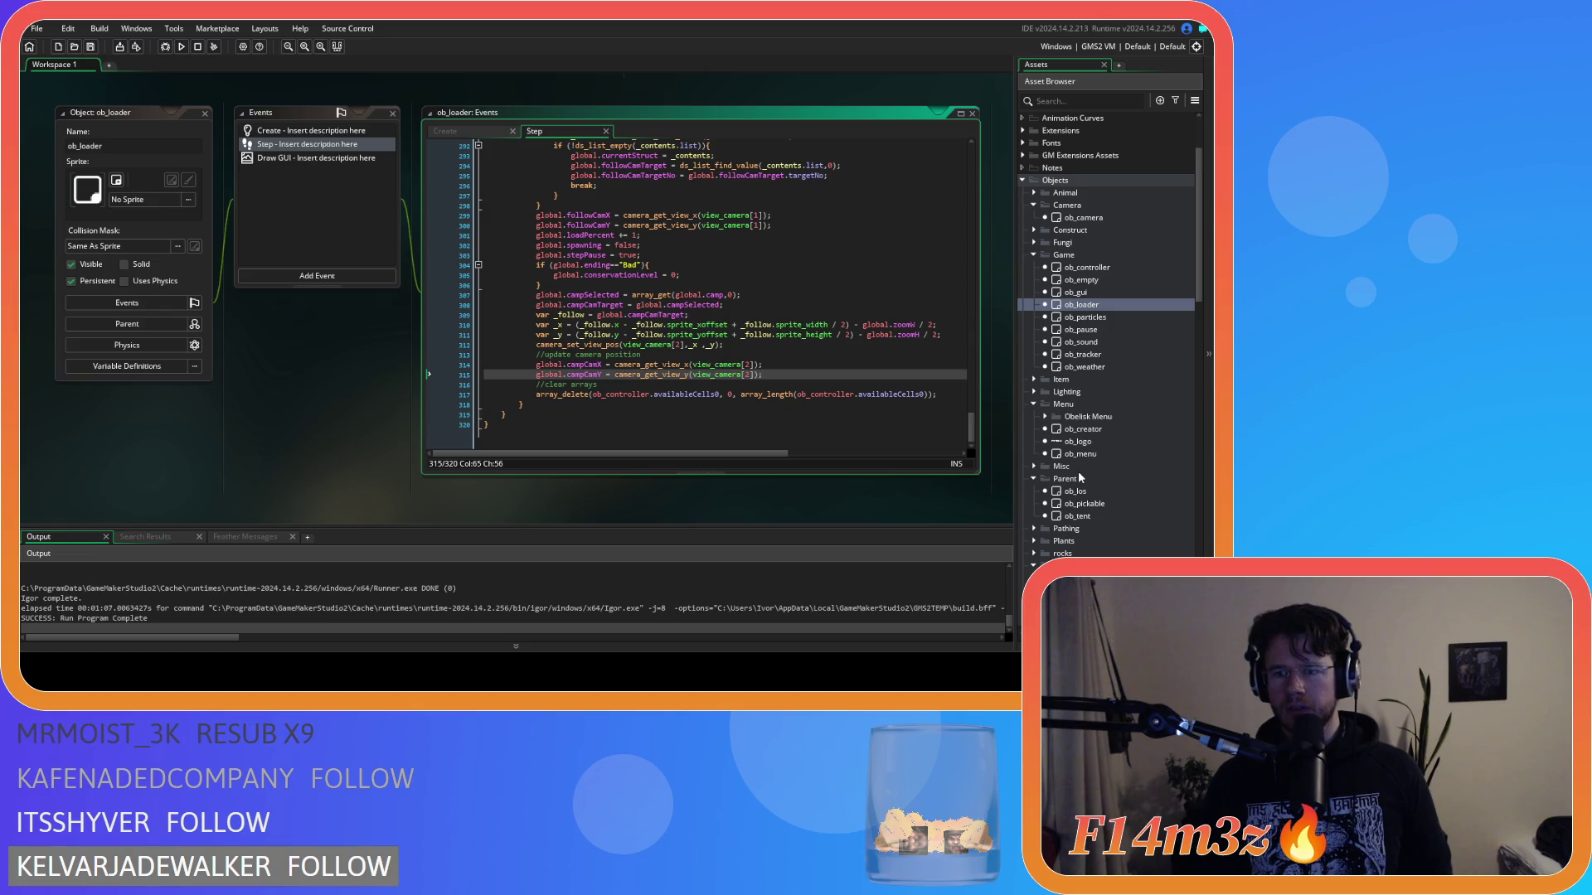
Step: Paste the view_camera[2] camera code into sc_loadBuild and sc_loadCampfireStates
{"action": "scroll", "coordinate": [1094, 405], "scroll_direction": "down", "scroll_amount": 15}
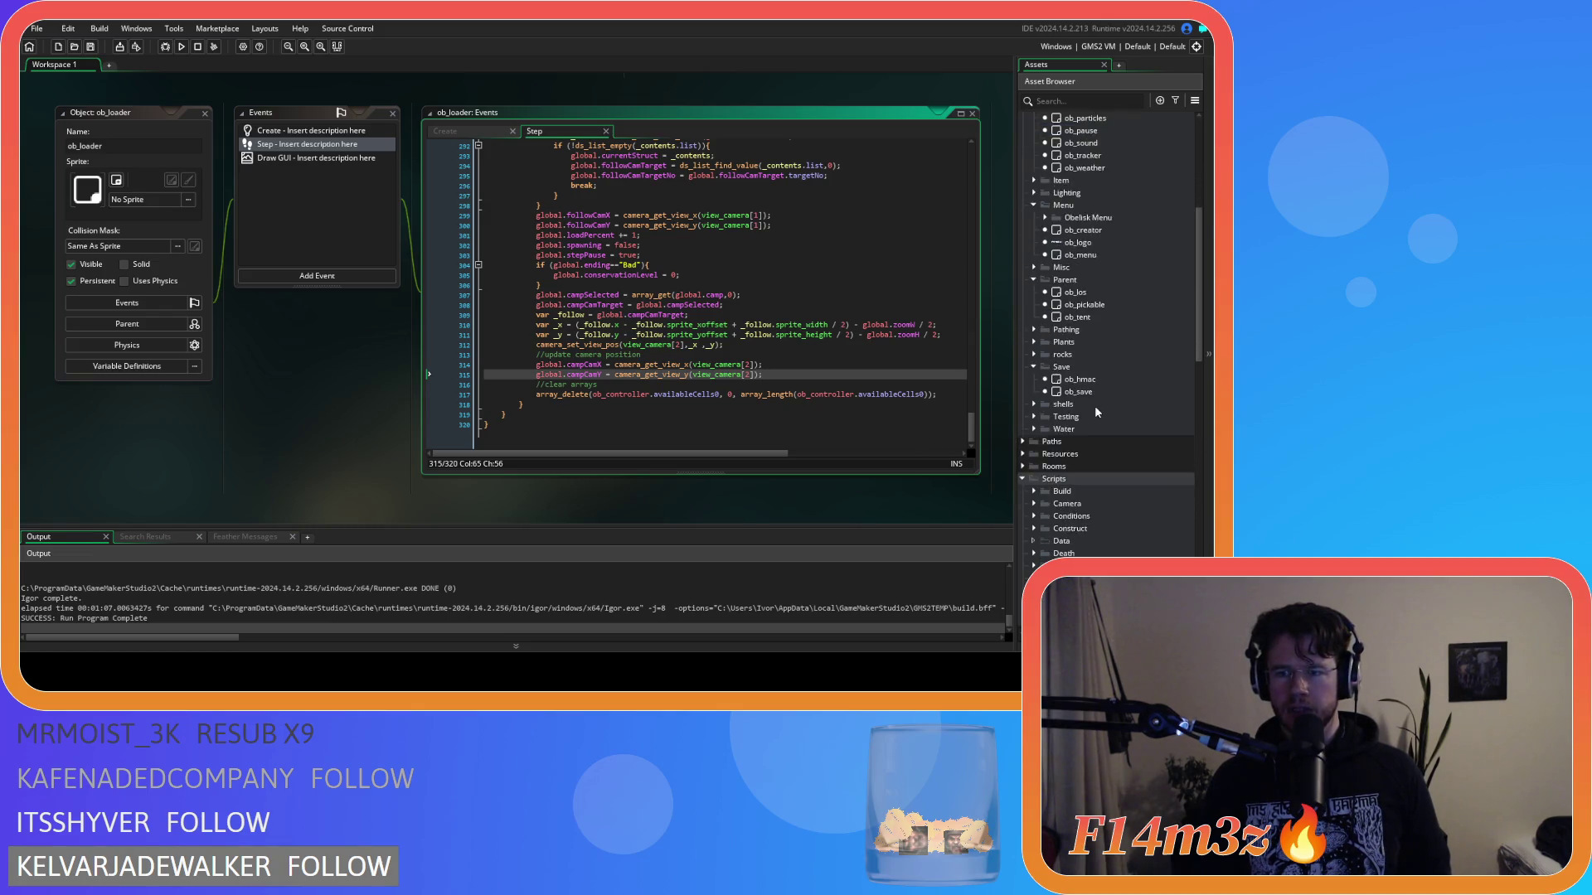
{"action": "scroll", "coordinate": [1095, 408], "scroll_direction": "down", "scroll_amount": 7}
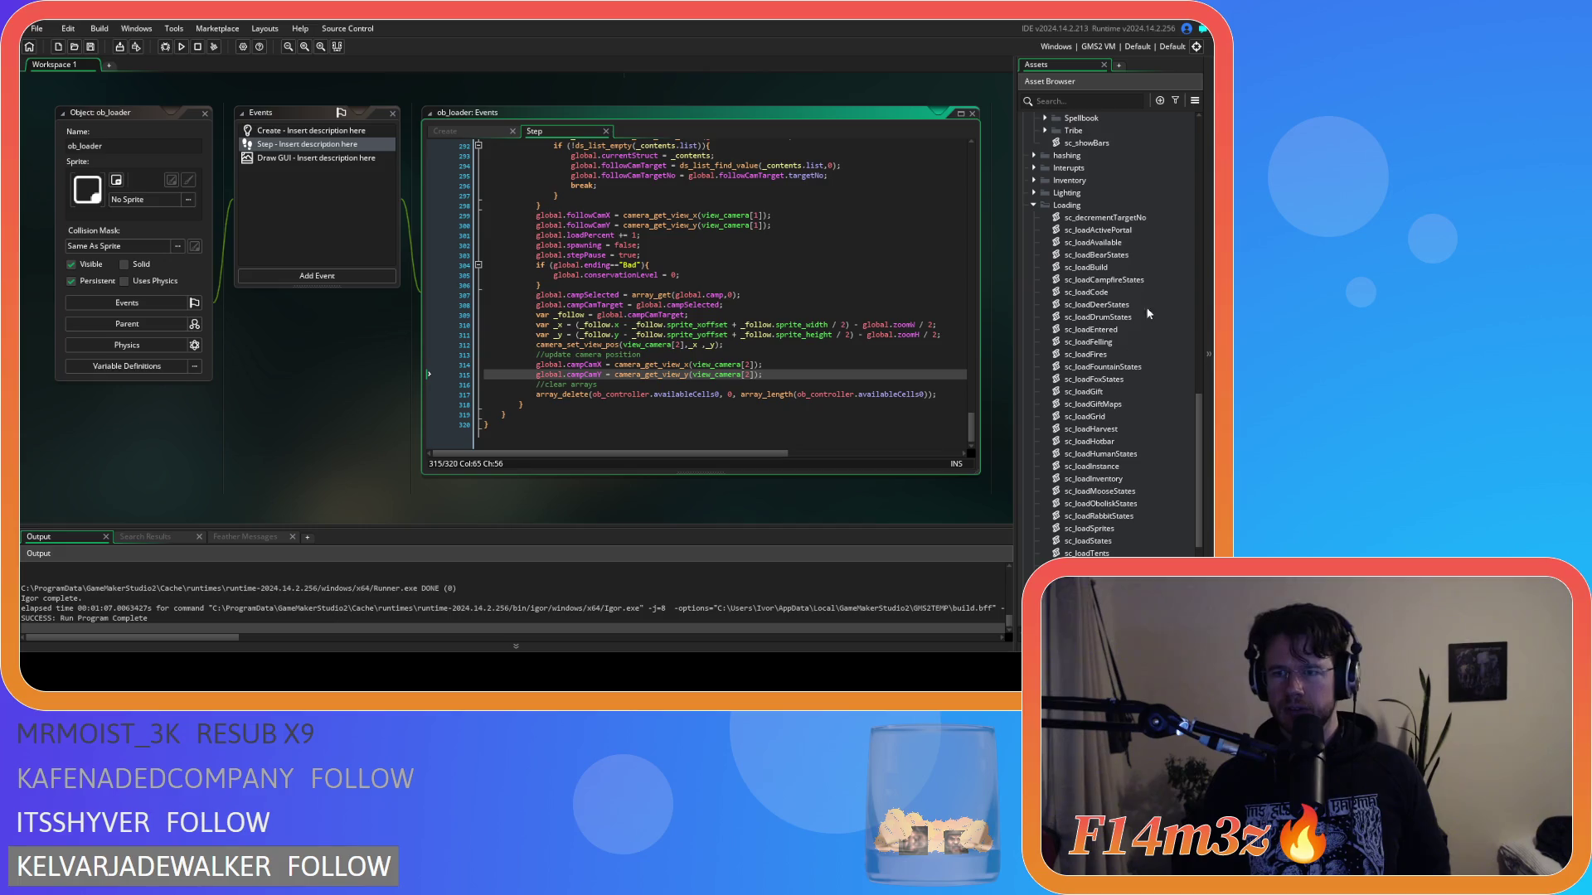
{"action": "double_click", "coordinate": [1086, 267]}
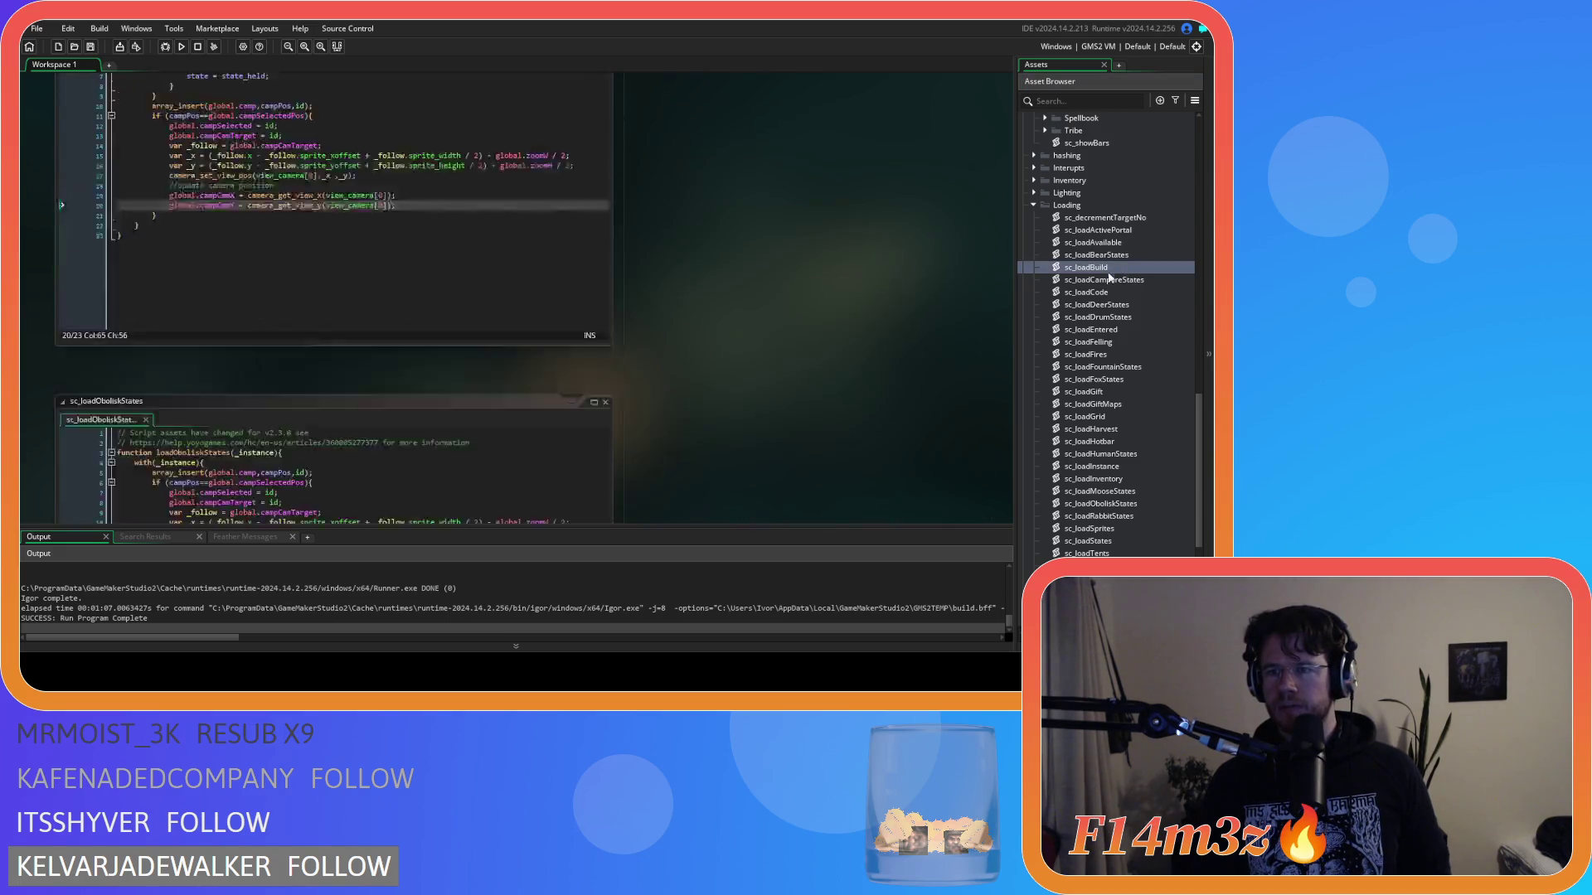
{"action": "left_click_drag", "start_coordinate": [169, 303], "coordinate": [397, 375]}
{"action": "key", "text": "ctrl+v"}
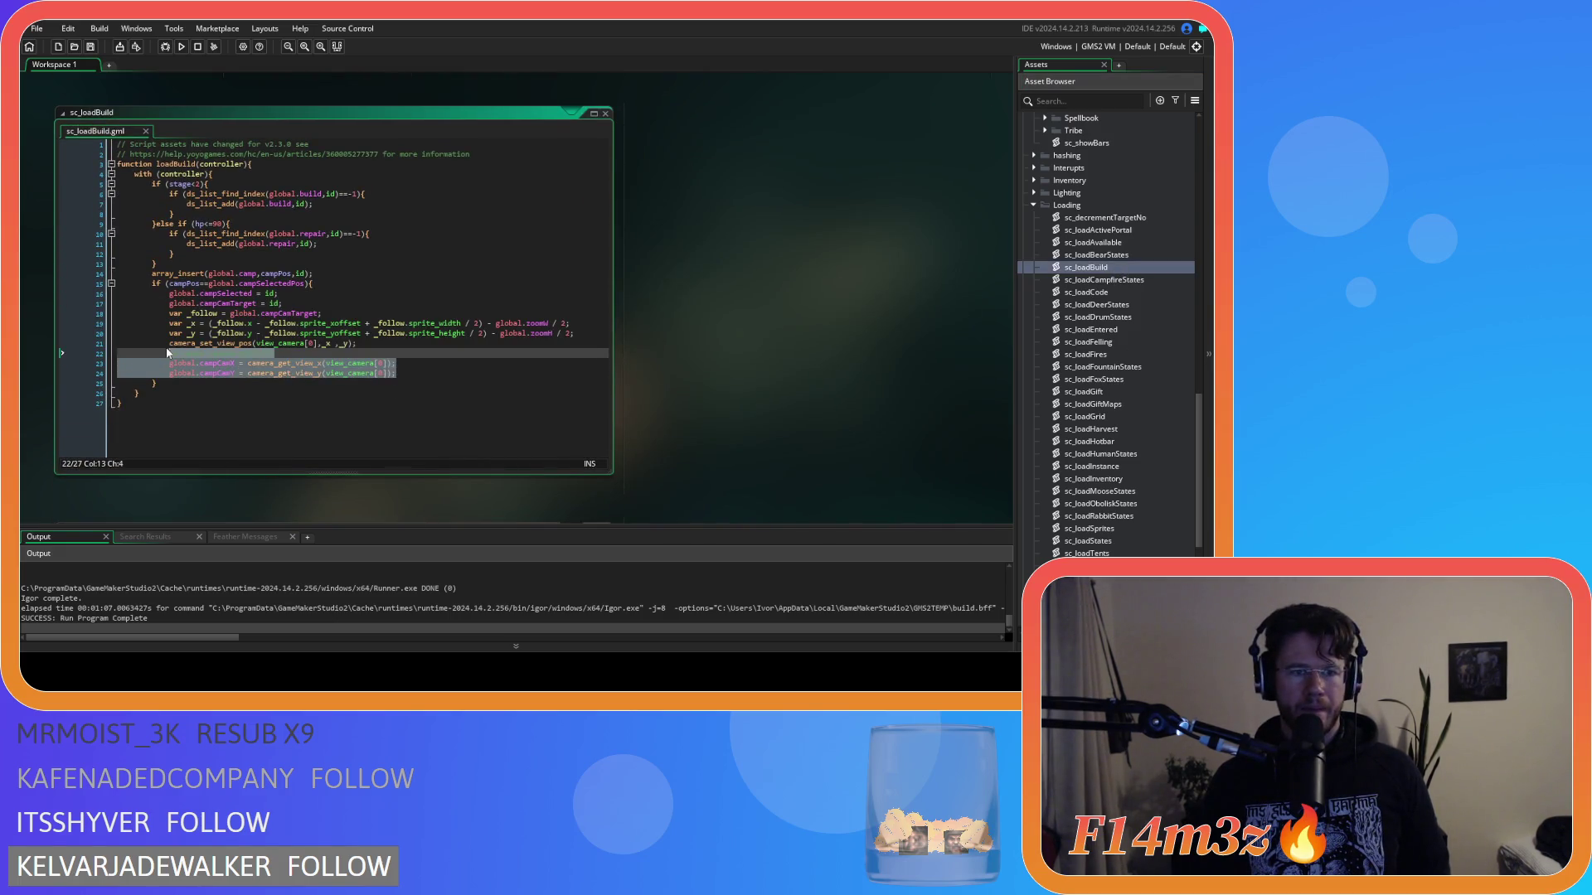
{"action": "double_click", "coordinate": [1130, 281]}
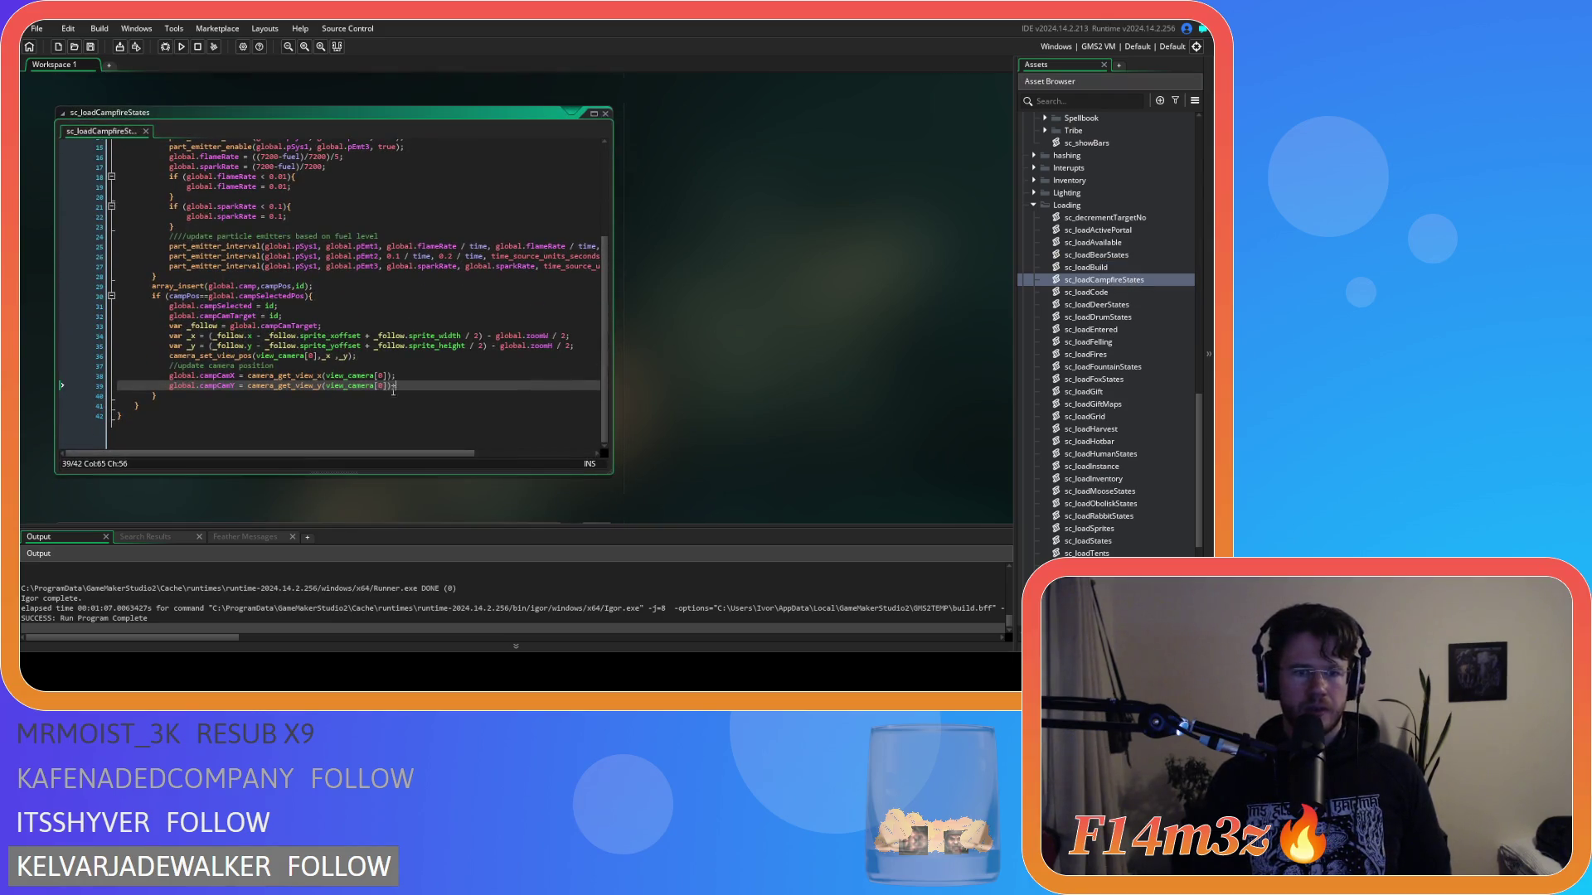
{"action": "left_click_drag", "start_coordinate": [394, 390], "coordinate": [183, 367]}
{"action": "key", "text": "ctrl+v"}
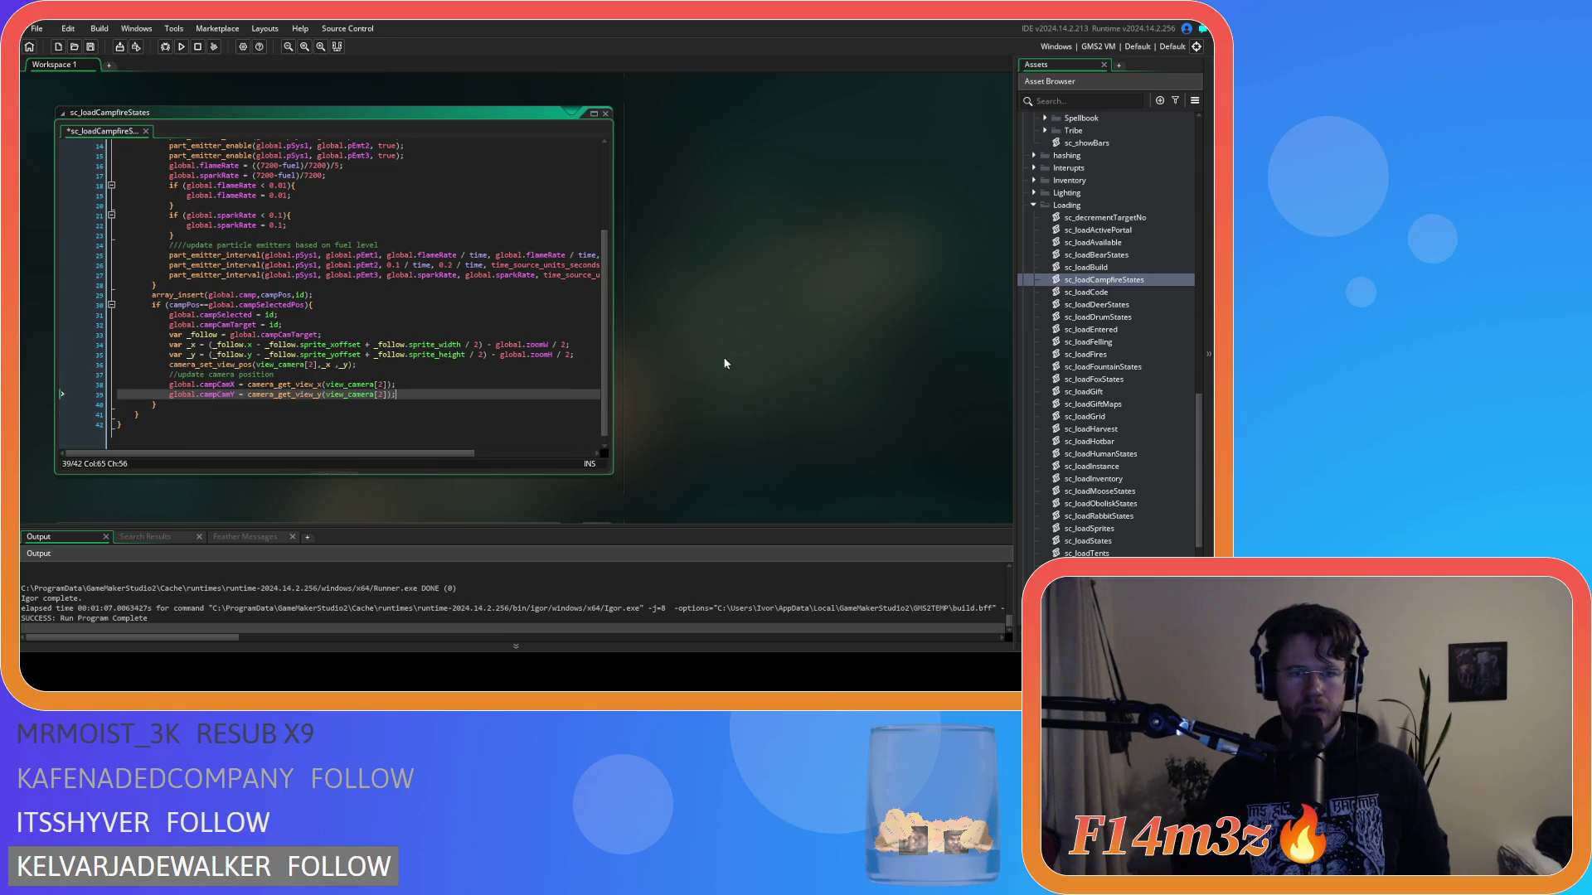
Step: Change the camera index to 2 in sc_loadDrumStates and sc_loadObeliskStates, then build and run
{"action": "double_click", "coordinate": [1134, 319]}
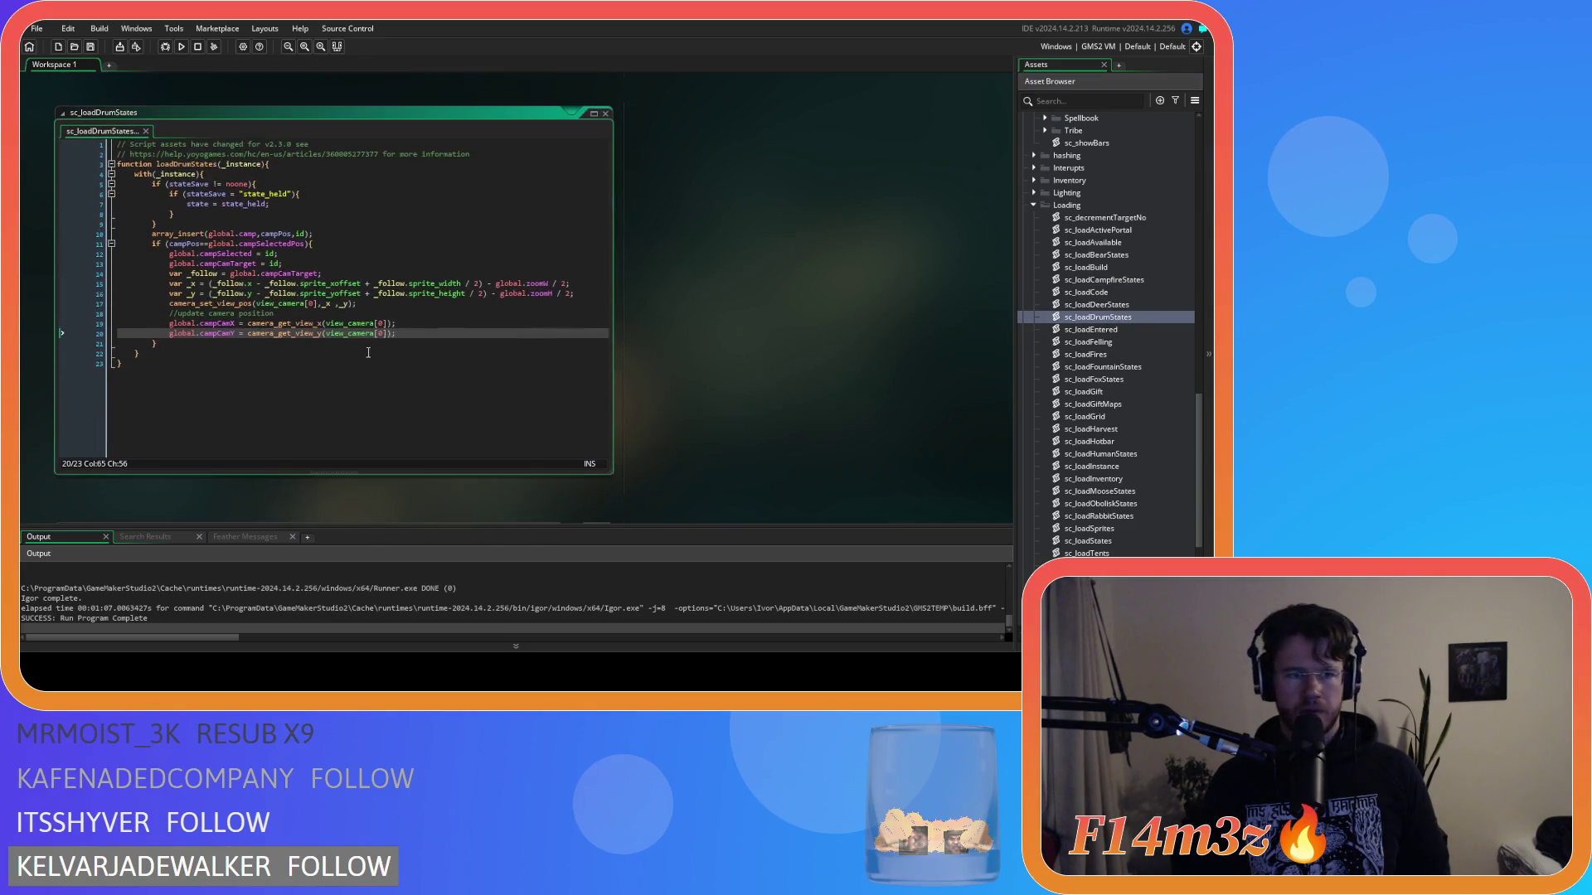
{"action": "type", "text": "2"}
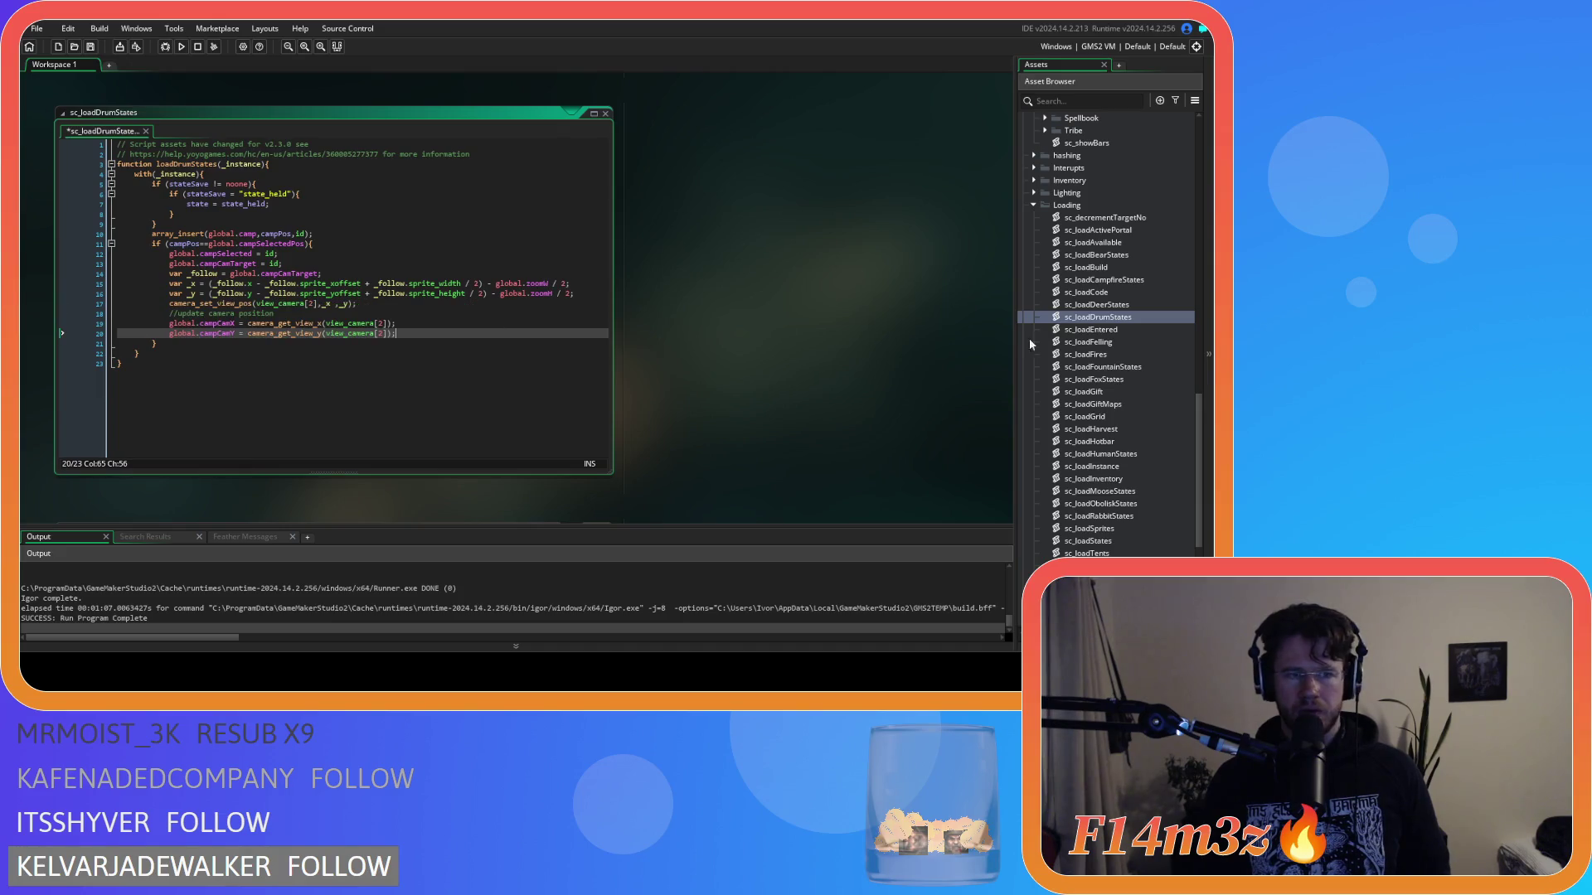
{"action": "scroll", "coordinate": [1096, 352], "scroll_direction": "down", "scroll_amount": 5}
{"action": "scroll", "coordinate": [1097, 351], "scroll_direction": "down", "scroll_amount": 2}
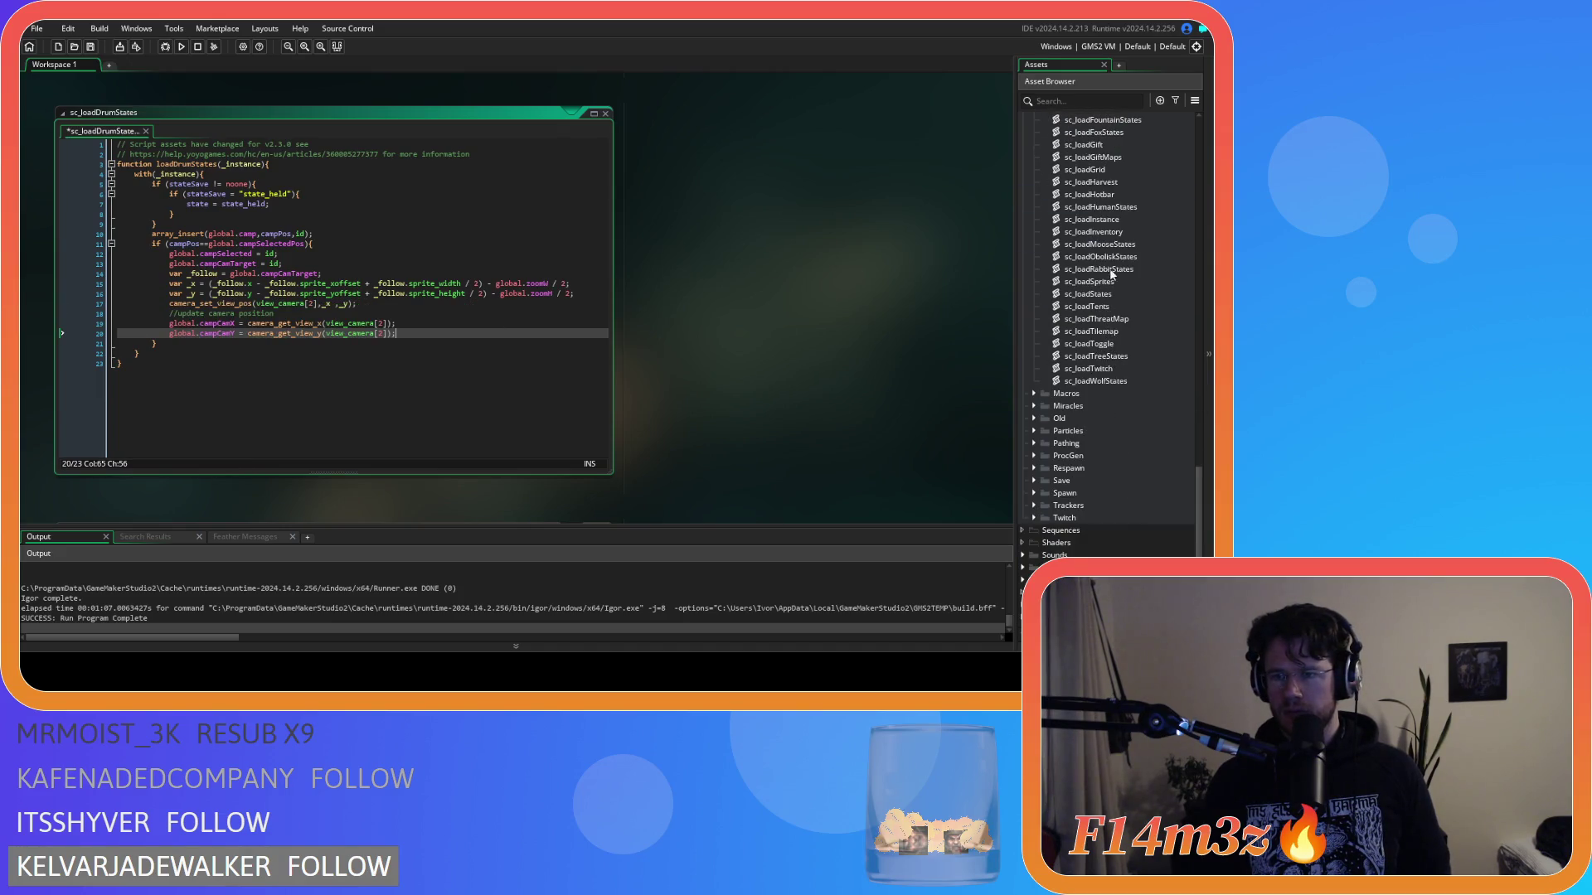
{"action": "double_click", "coordinate": [1107, 257]}
{"action": "left_click", "coordinate": [399, 284]}
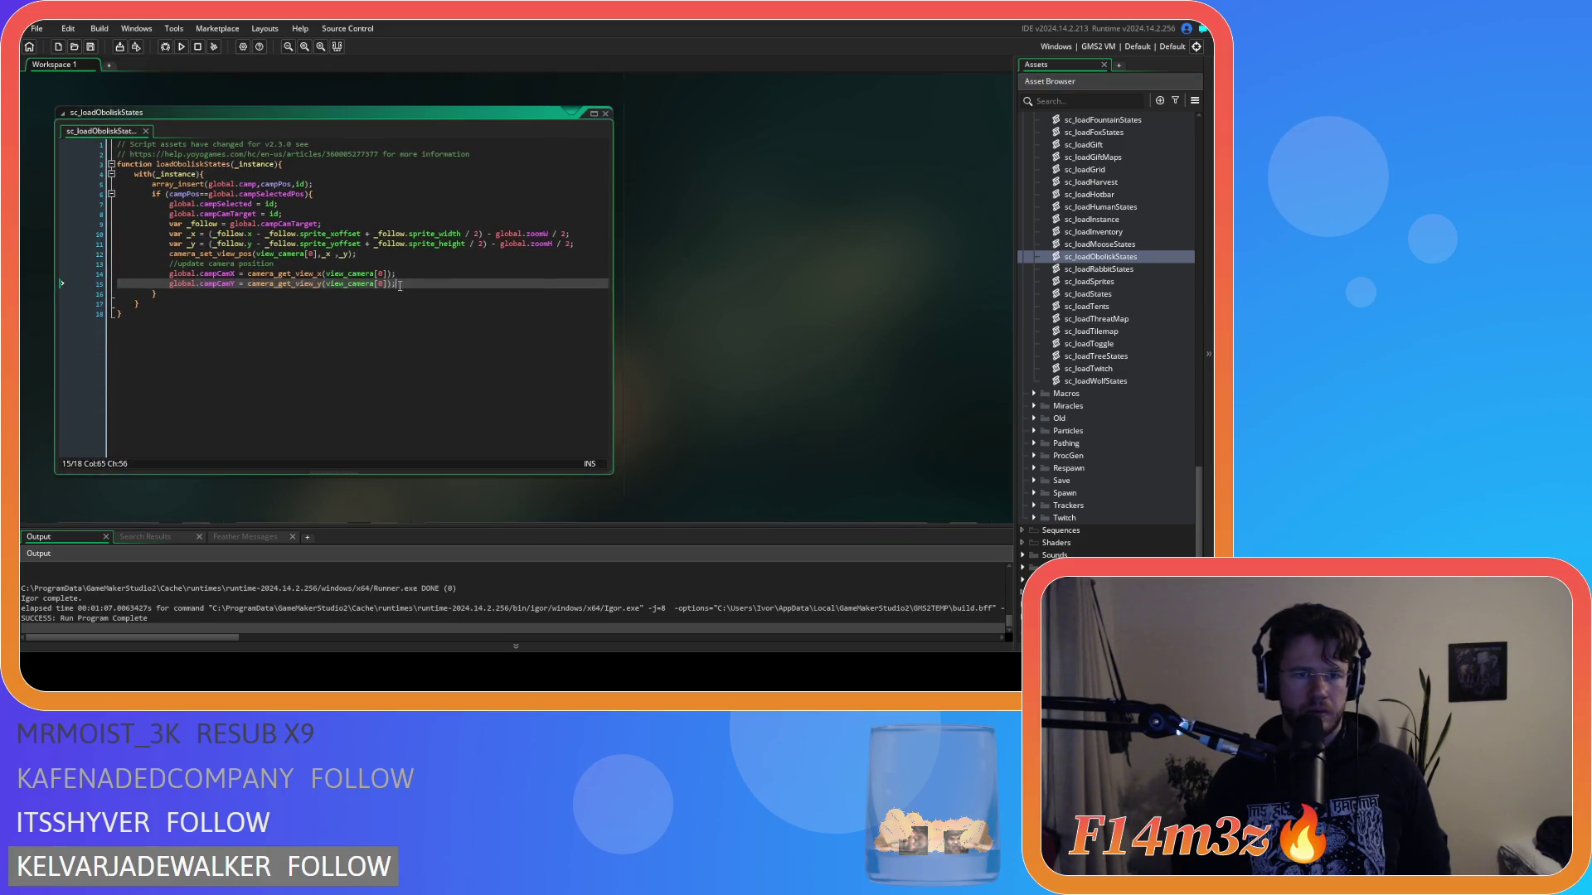
{"action": "left_click_drag", "start_coordinate": [400, 284], "coordinate": [191, 257]}
{"action": "type", "text": "2"}
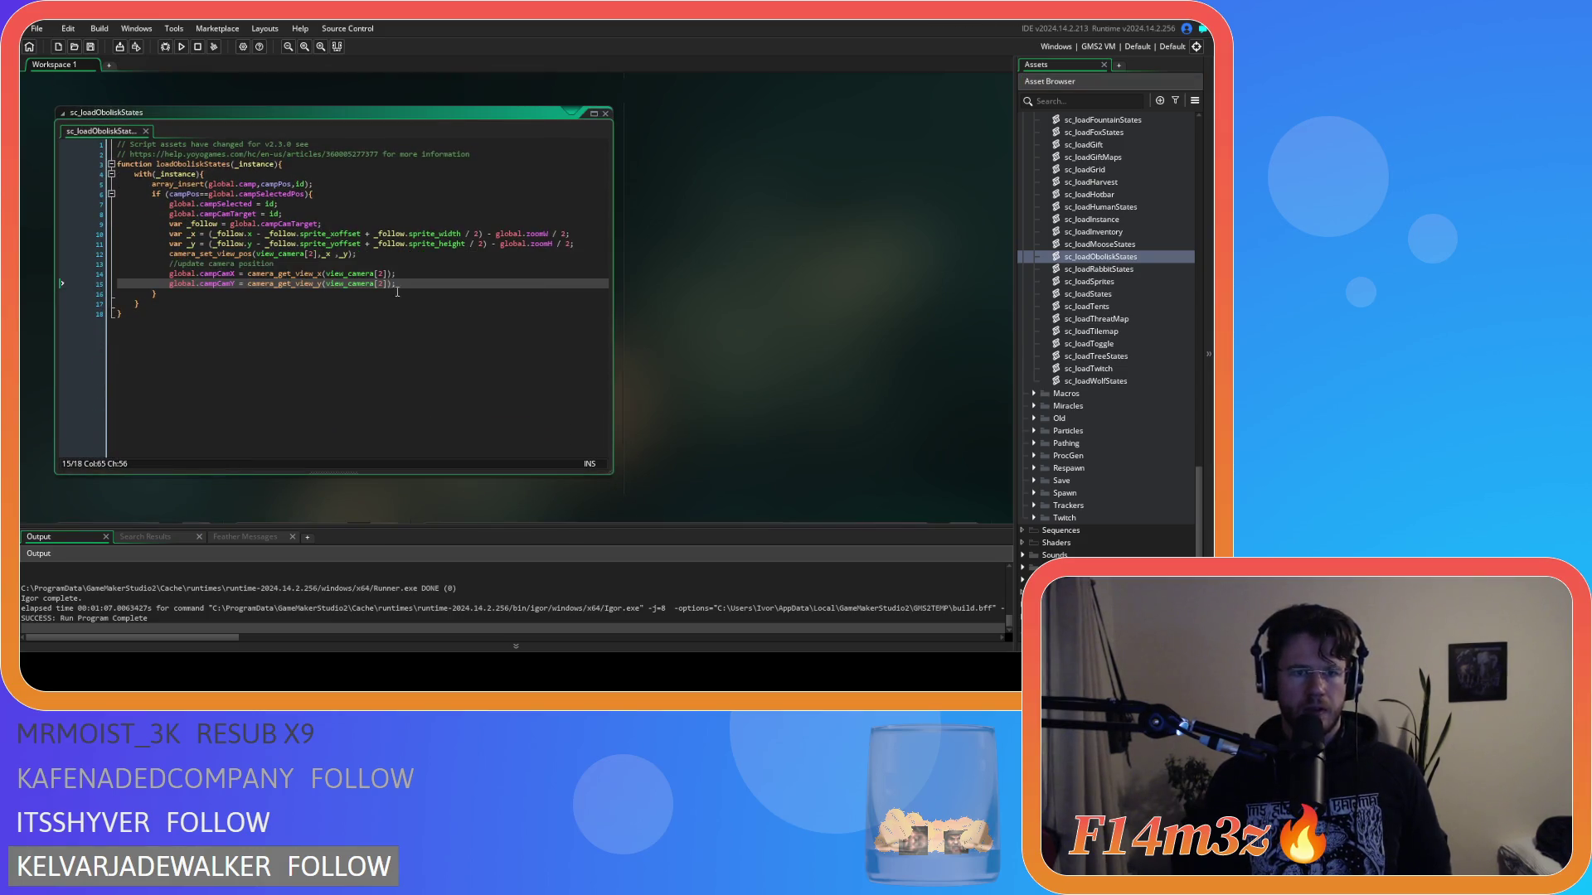
{"action": "key", "text": "F5"}
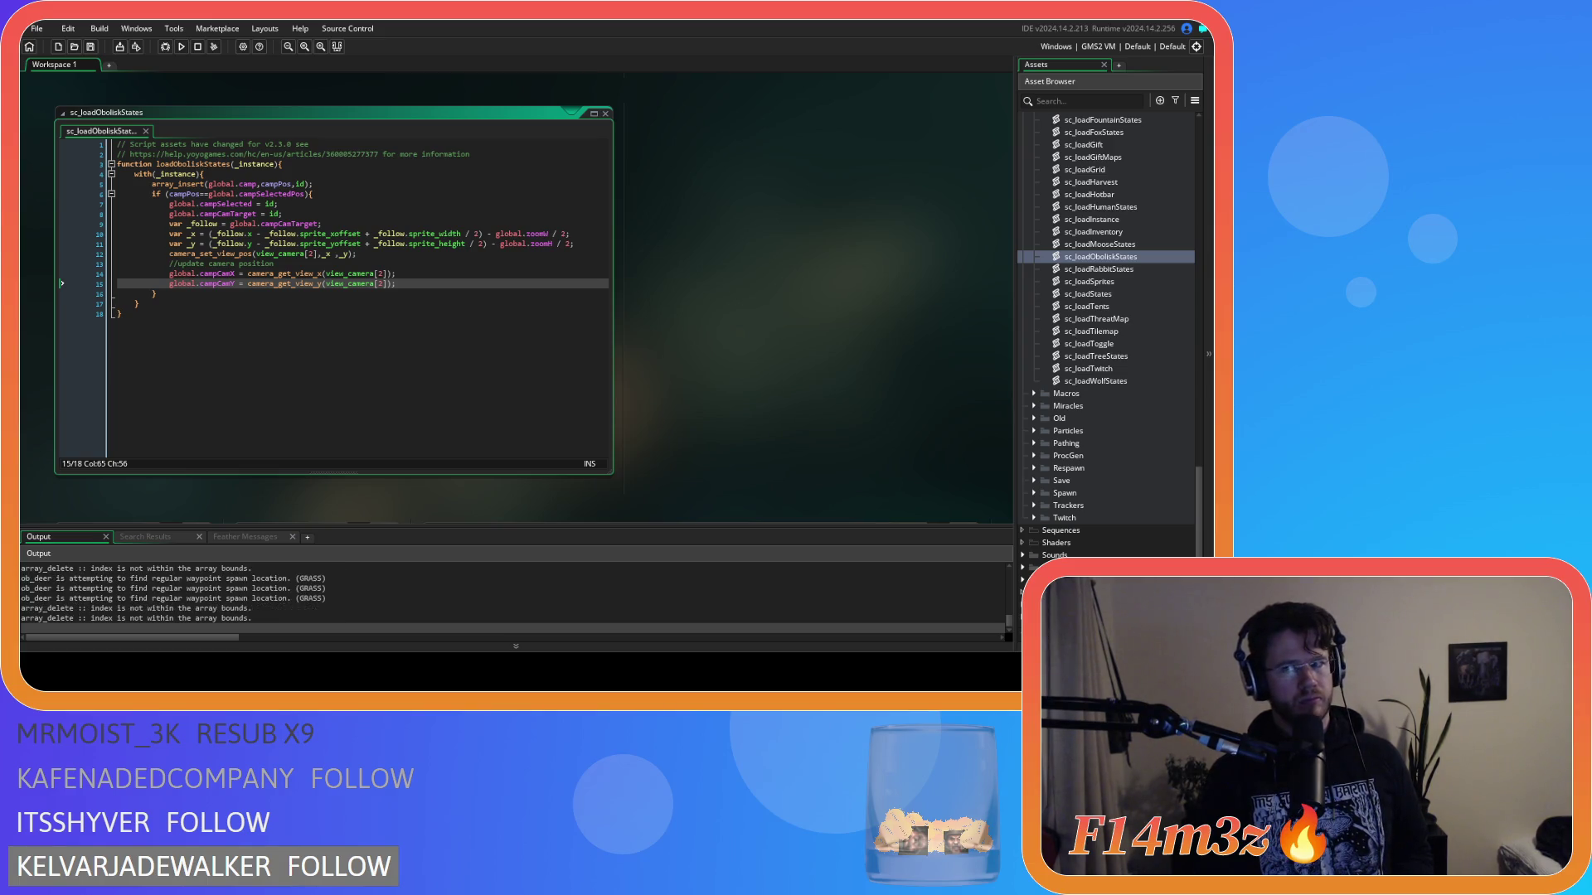
Step: Close the in-game Camp window and confirm quitting the game with Y
{"action": "key", "text": "alt+Tab"}
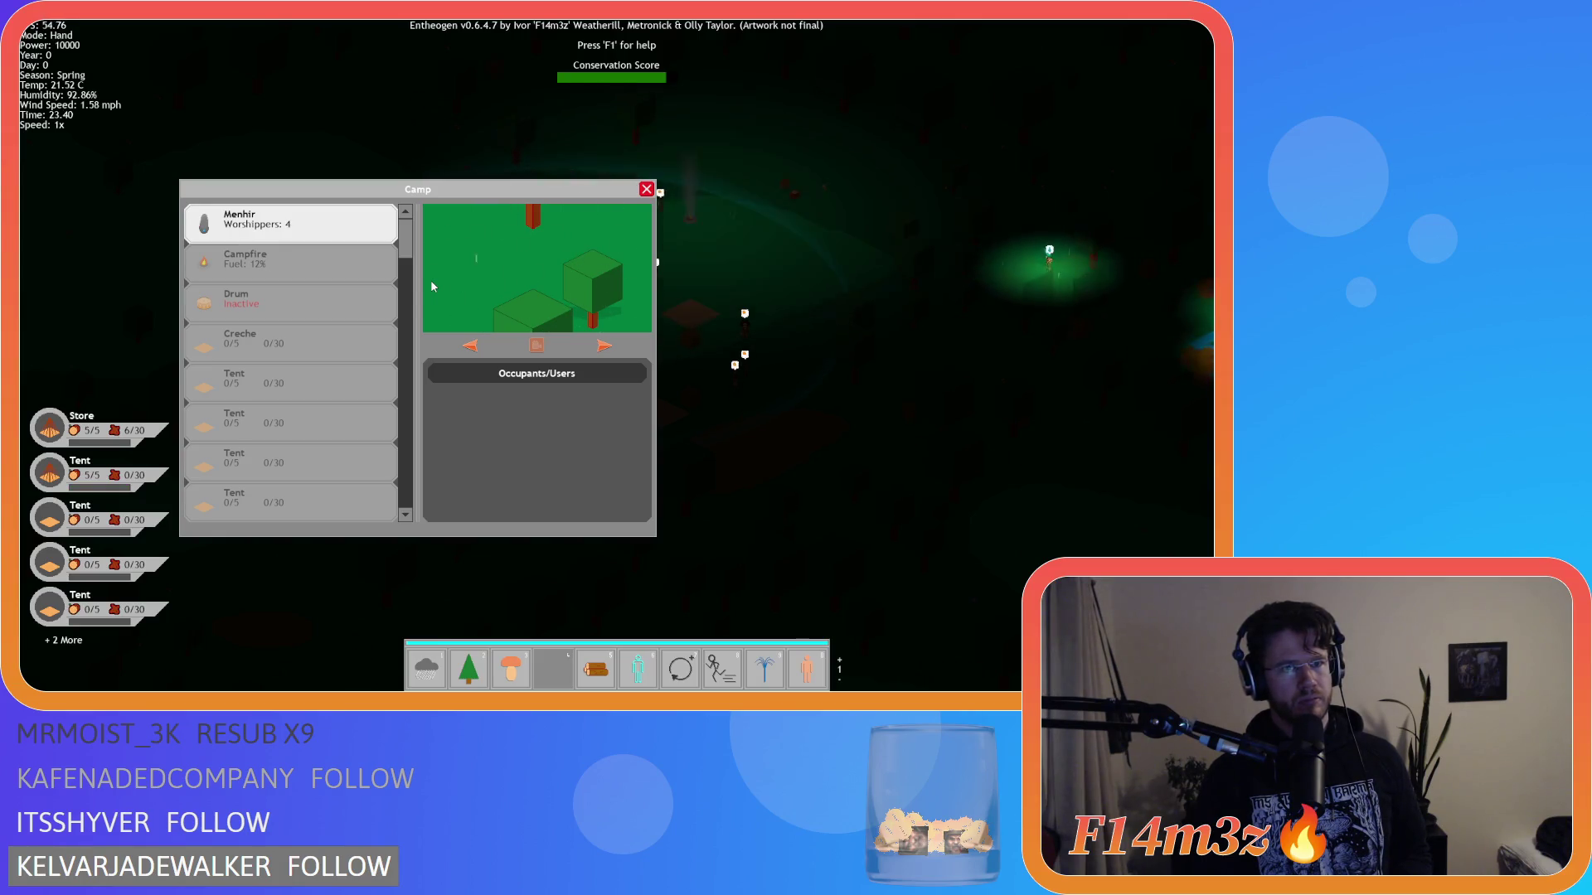
{"action": "key", "text": "Escape"}
{"action": "key", "text": "Escape"}
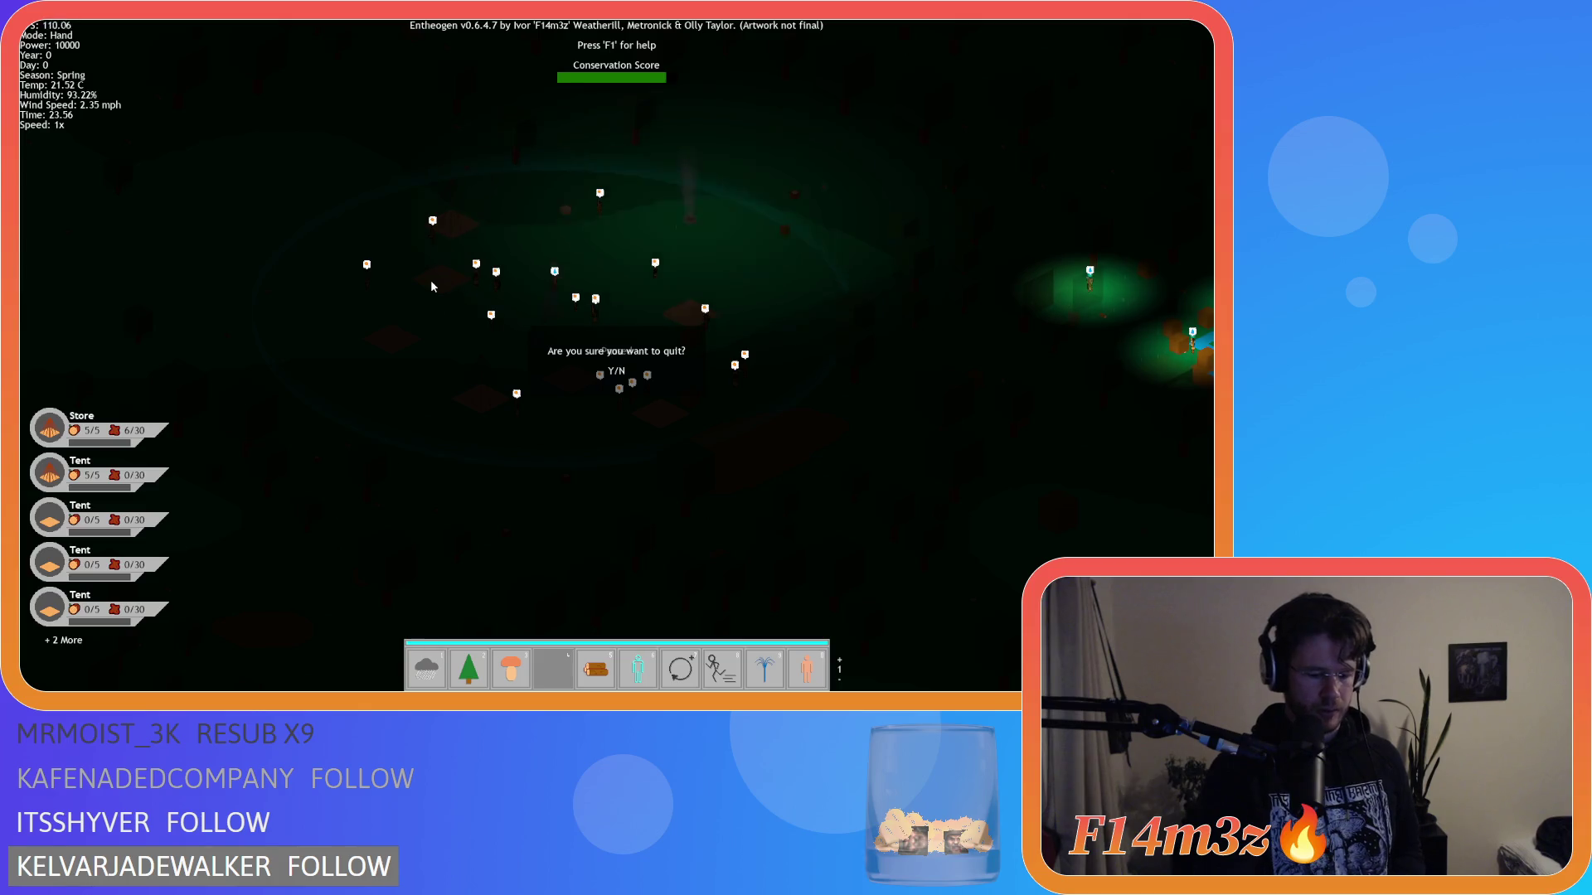
{"action": "key", "text": "y"}
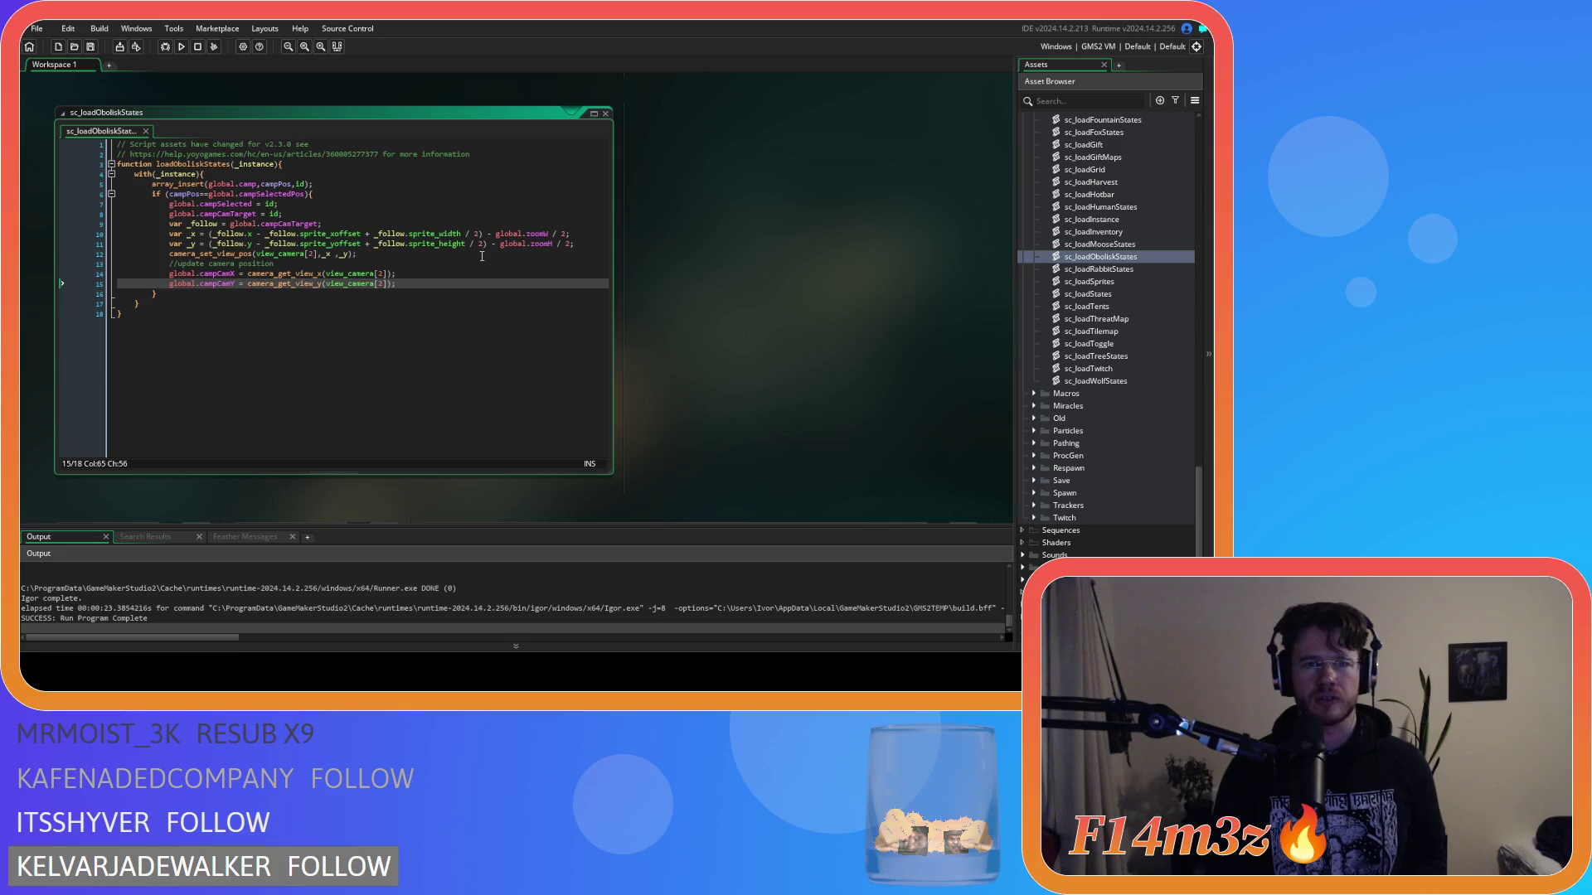
Step: Delete ' - global.zoomW / 2' and ' - global.zoomH / 2' from lines 10–11
{"action": "left_click_drag", "start_coordinate": [484, 233], "coordinate": [567, 243]}
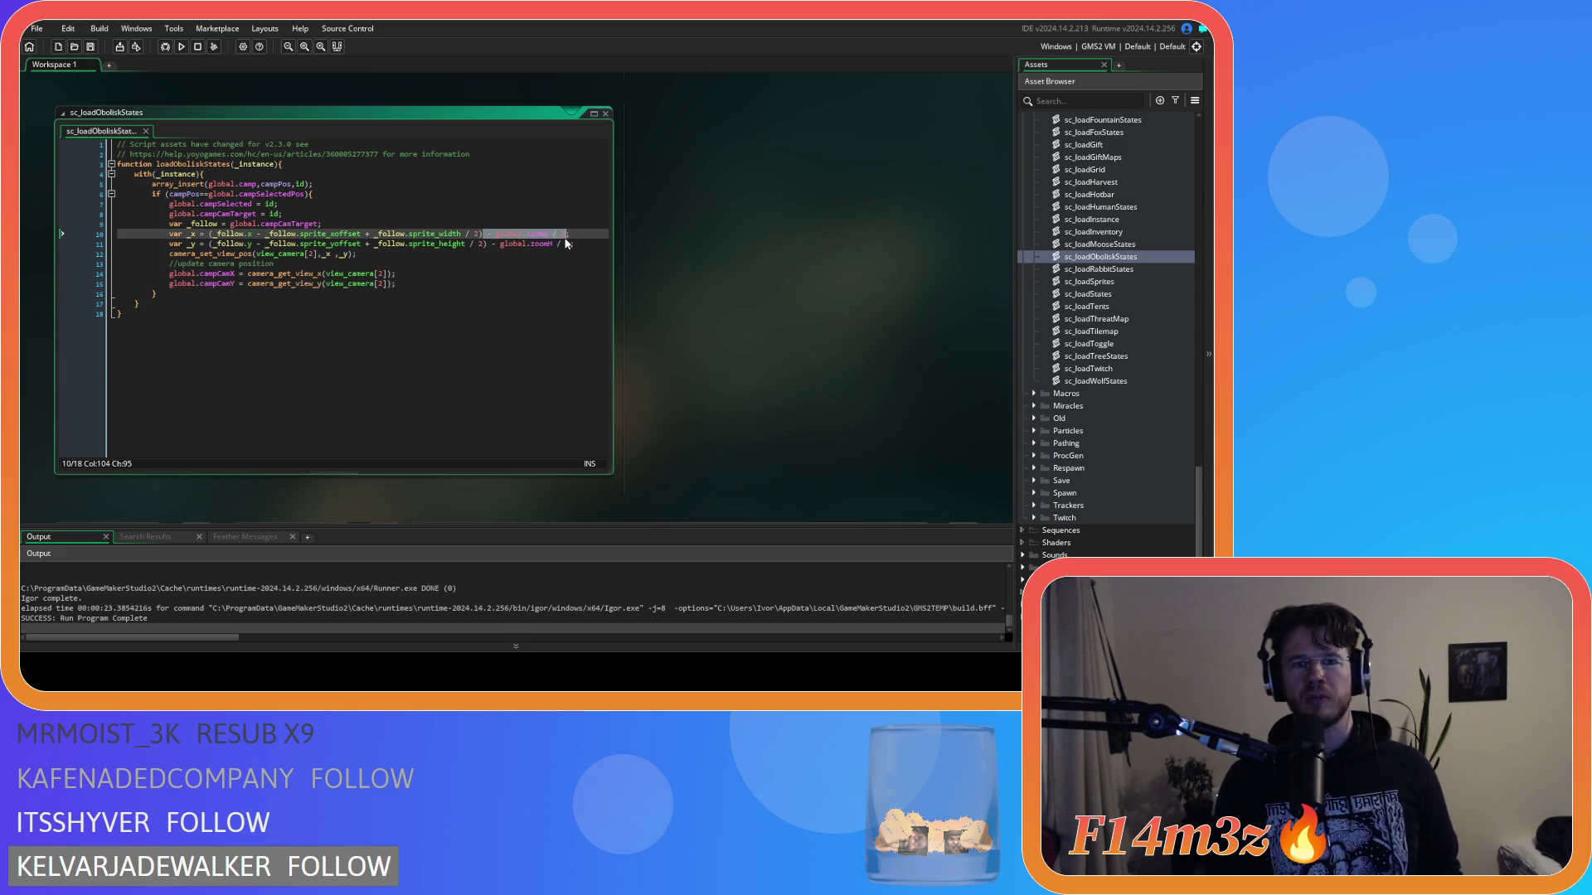
{"action": "key", "text": "Delete"}
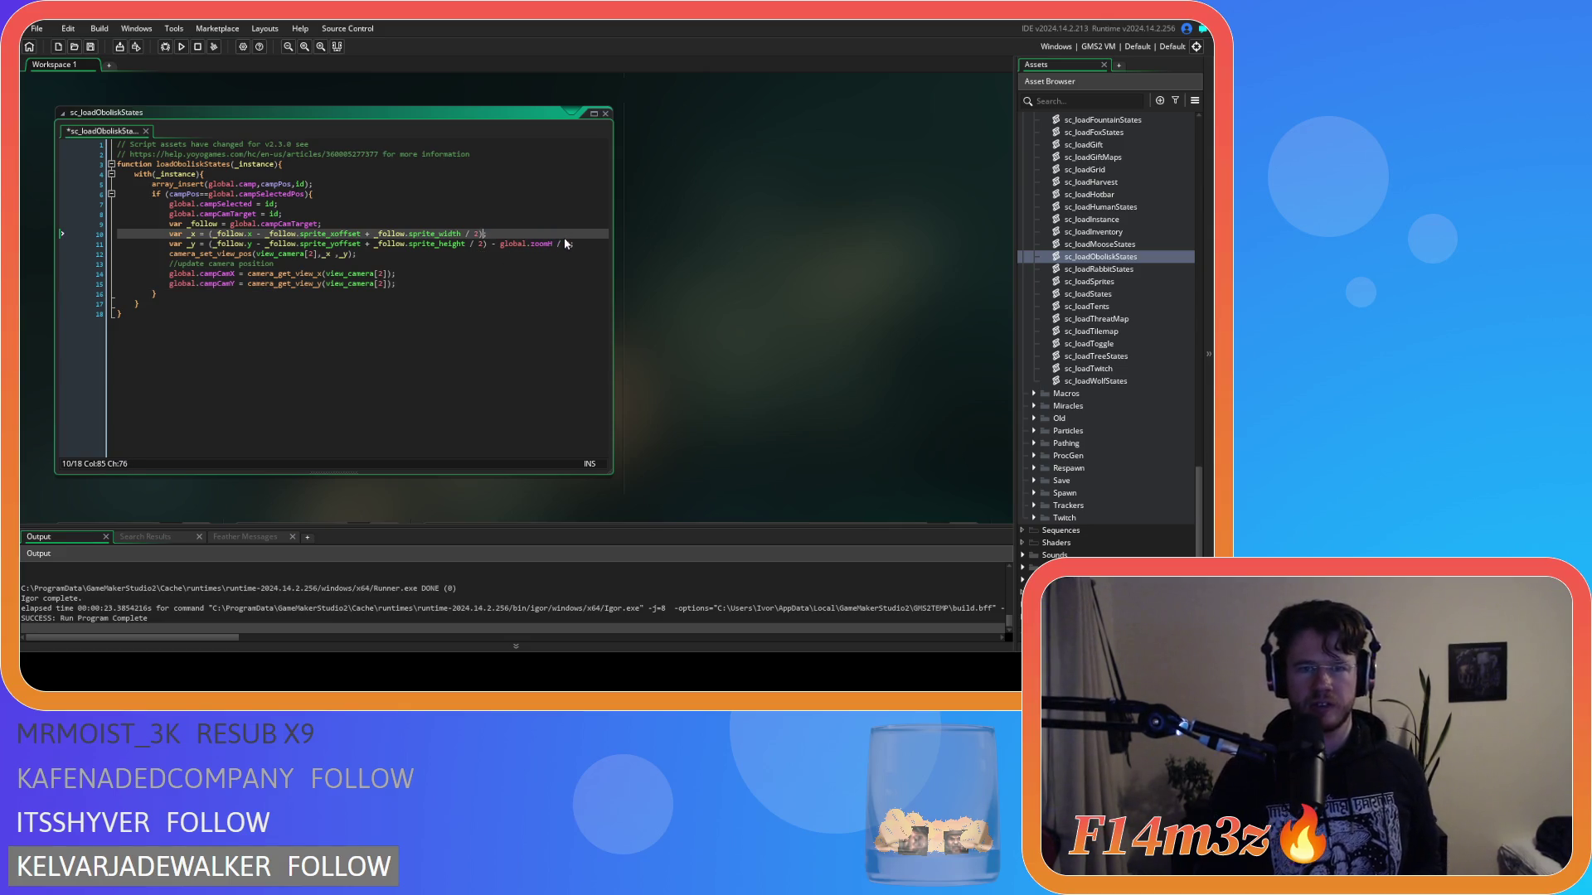
{"action": "left_click", "coordinate": [490, 244]}
{"action": "left_click_drag", "start_coordinate": [495, 247], "coordinate": [559, 248]}
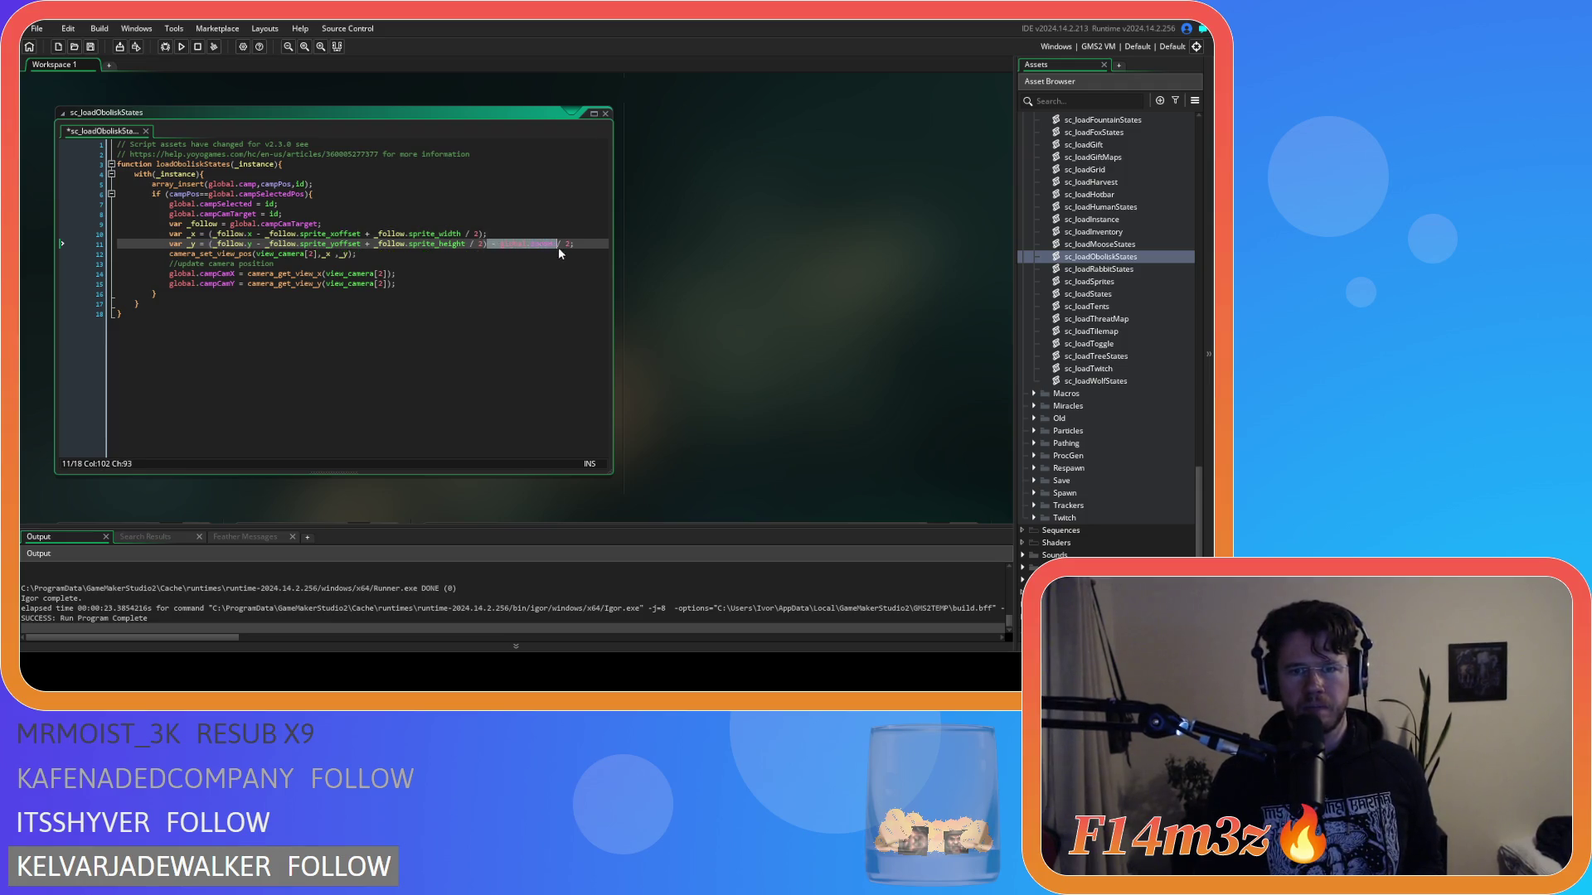
{"action": "key", "text": "Delete"}
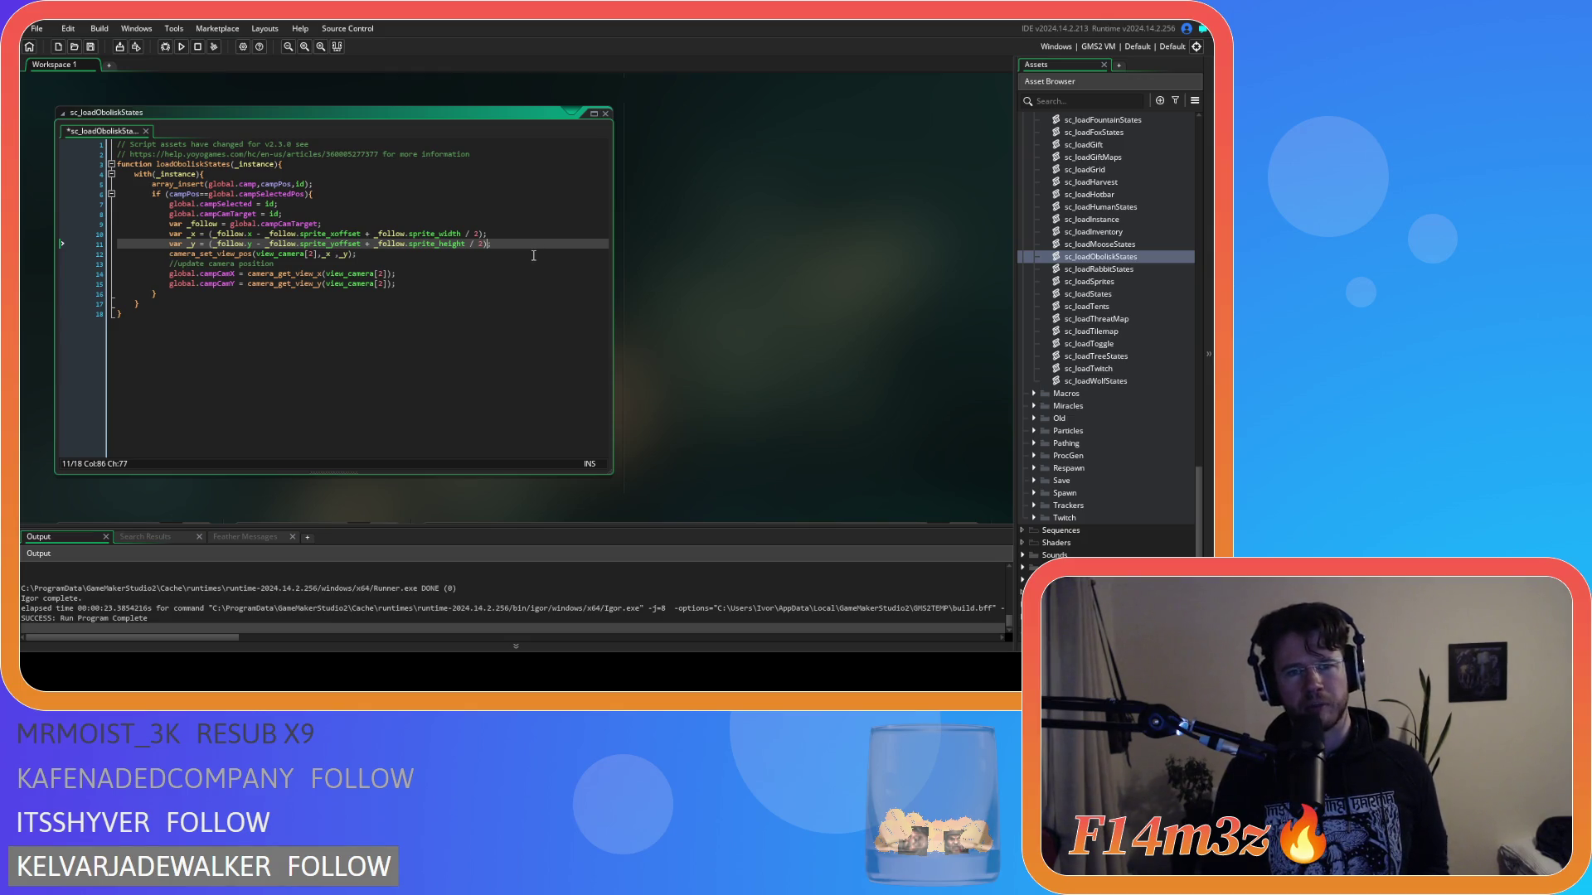
Step: Copy the two corrected camera position lines
{"action": "left_click_drag", "start_coordinate": [509, 243], "coordinate": [192, 233]}
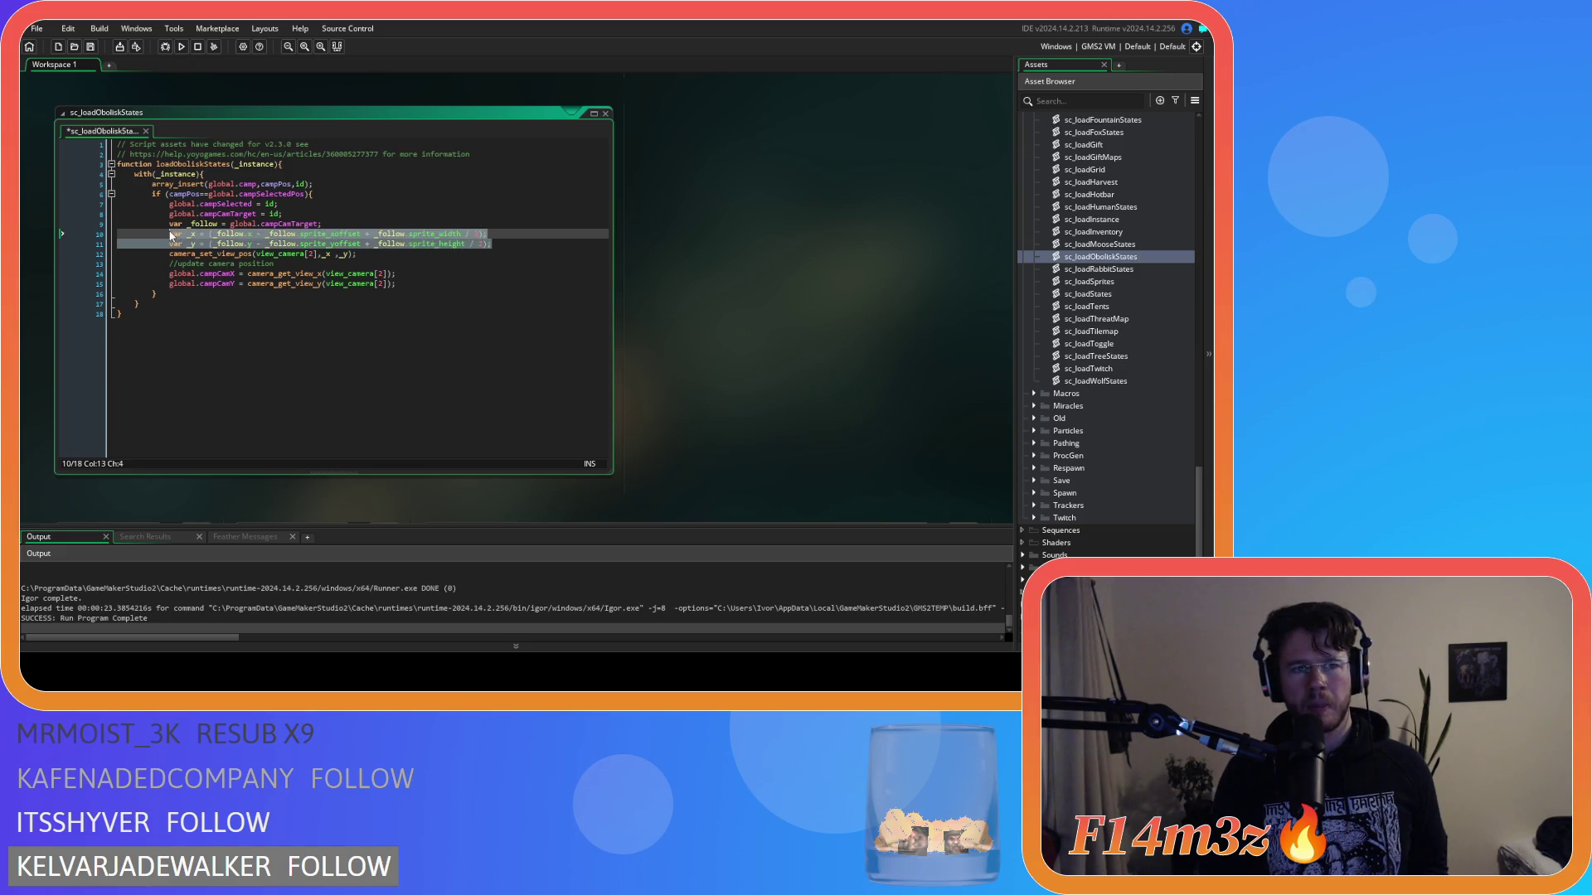
{"action": "right_click", "coordinate": [216, 242]}
{"action": "left_click", "coordinate": [257, 269]}
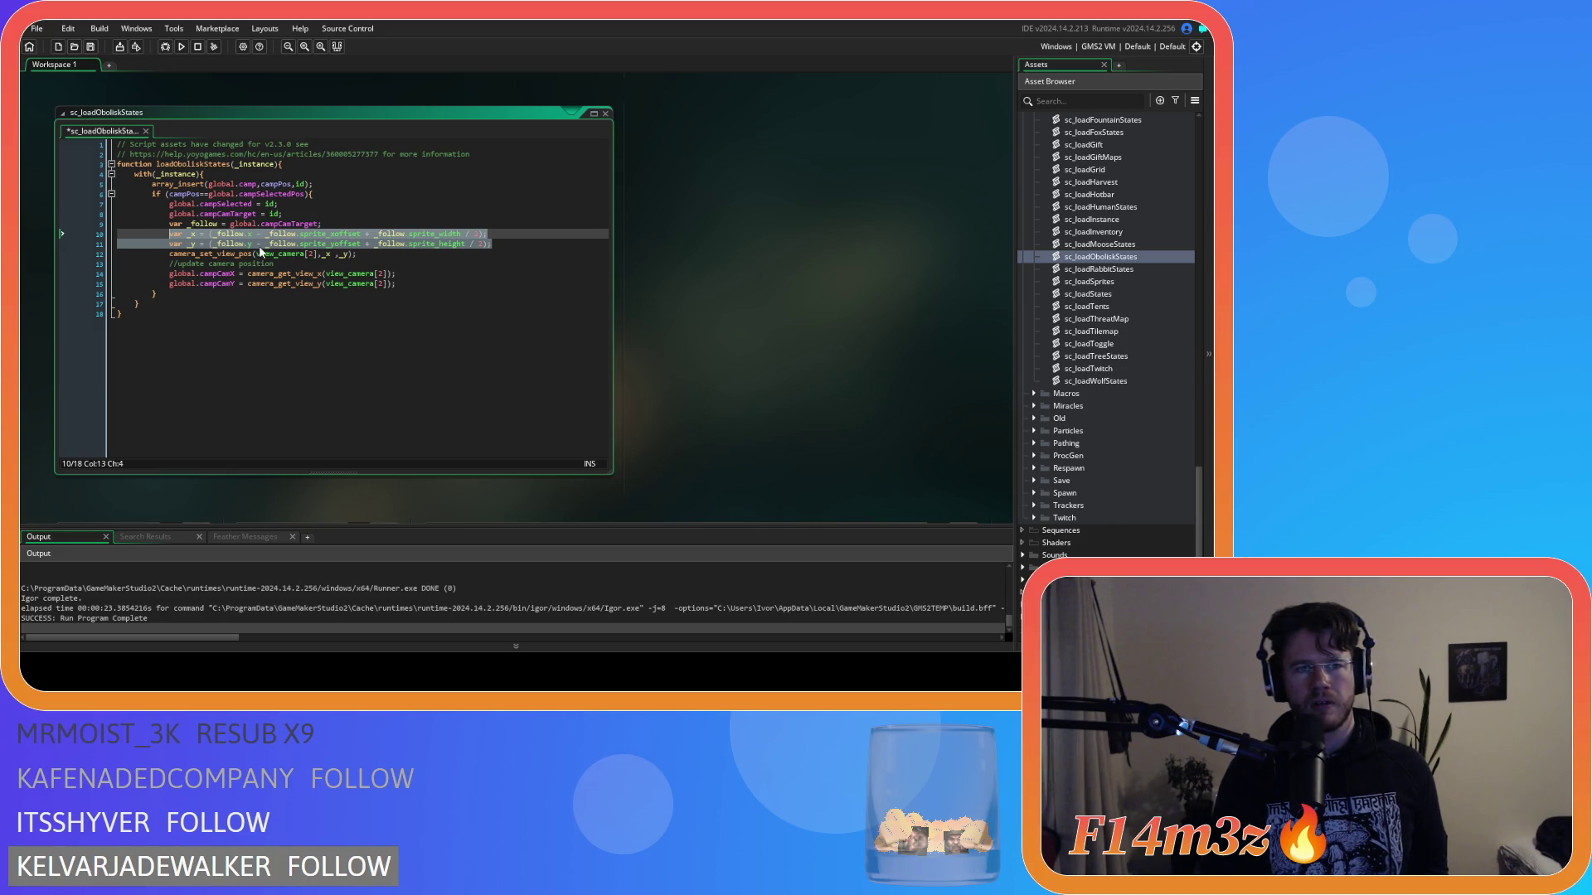
{"action": "right_click", "coordinate": [260, 243]}
{"action": "left_click", "coordinate": [286, 264]}
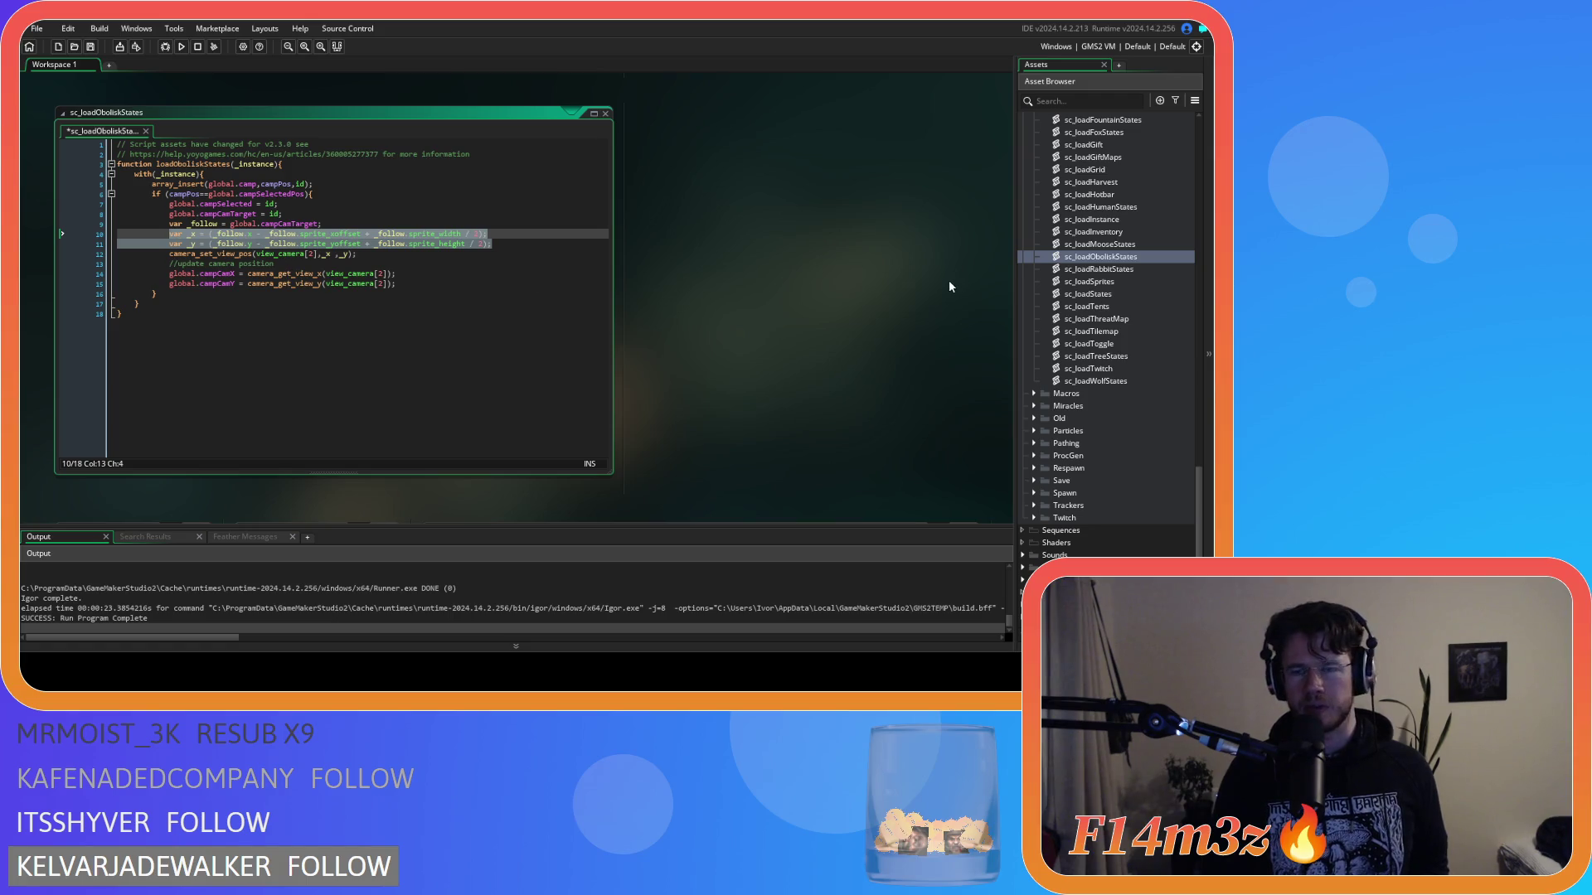
{"action": "scroll", "coordinate": [1108, 306], "scroll_direction": "up", "scroll_amount": 2}
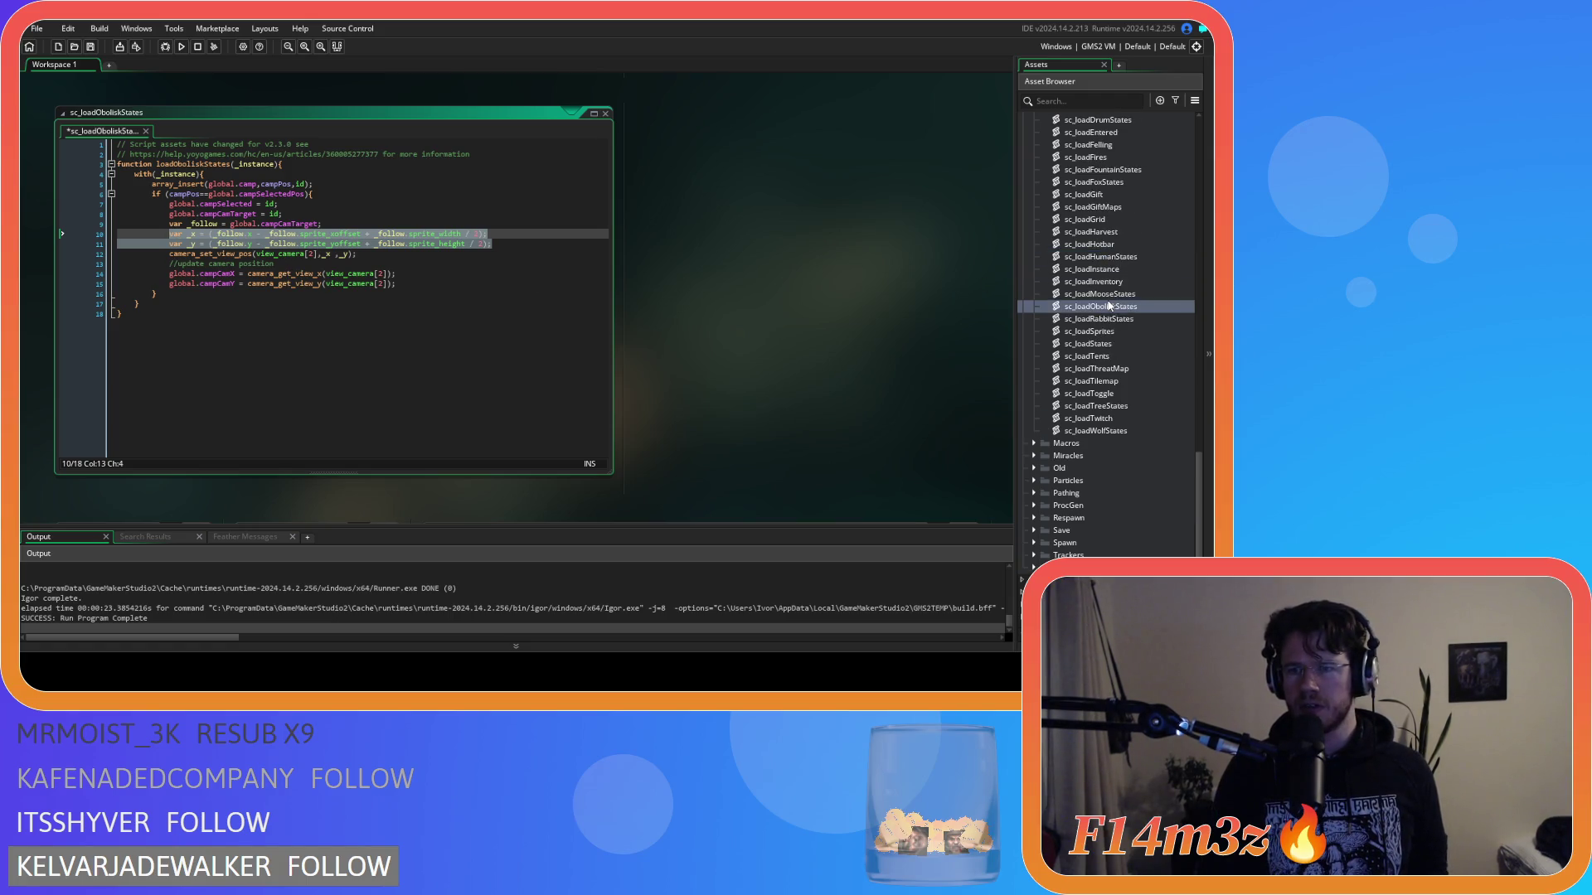
{"action": "scroll", "coordinate": [1094, 317], "scroll_direction": "up", "scroll_amount": 7}
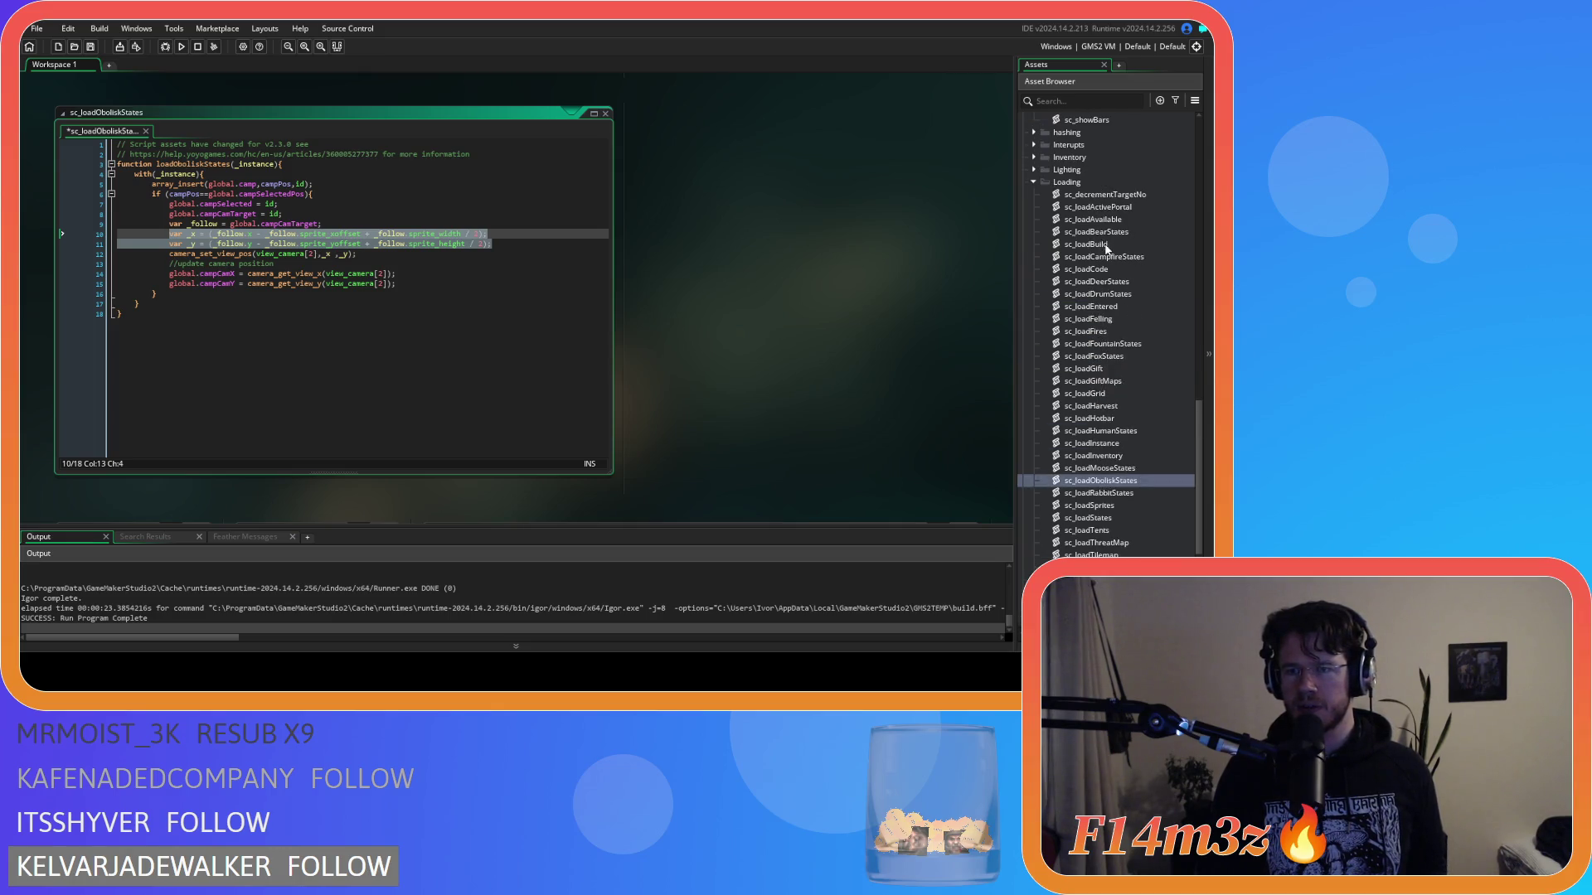
Step: Paste the zoom-free camera lines over sc_loadBuild lines 19–20 and sc_loadCampfireStates lines 34–35
{"action": "double_click", "coordinate": [1107, 245]}
{"action": "mouse_move", "coordinate": [588, 331]}
{"action": "left_mouse_down"}
{"action": "mouse_move", "coordinate": [154, 324]}
{"action": "mouse_move", "coordinate": [169, 325]}
{"action": "left_mouse_up"}
{"action": "right_click", "coordinate": [202, 342]}
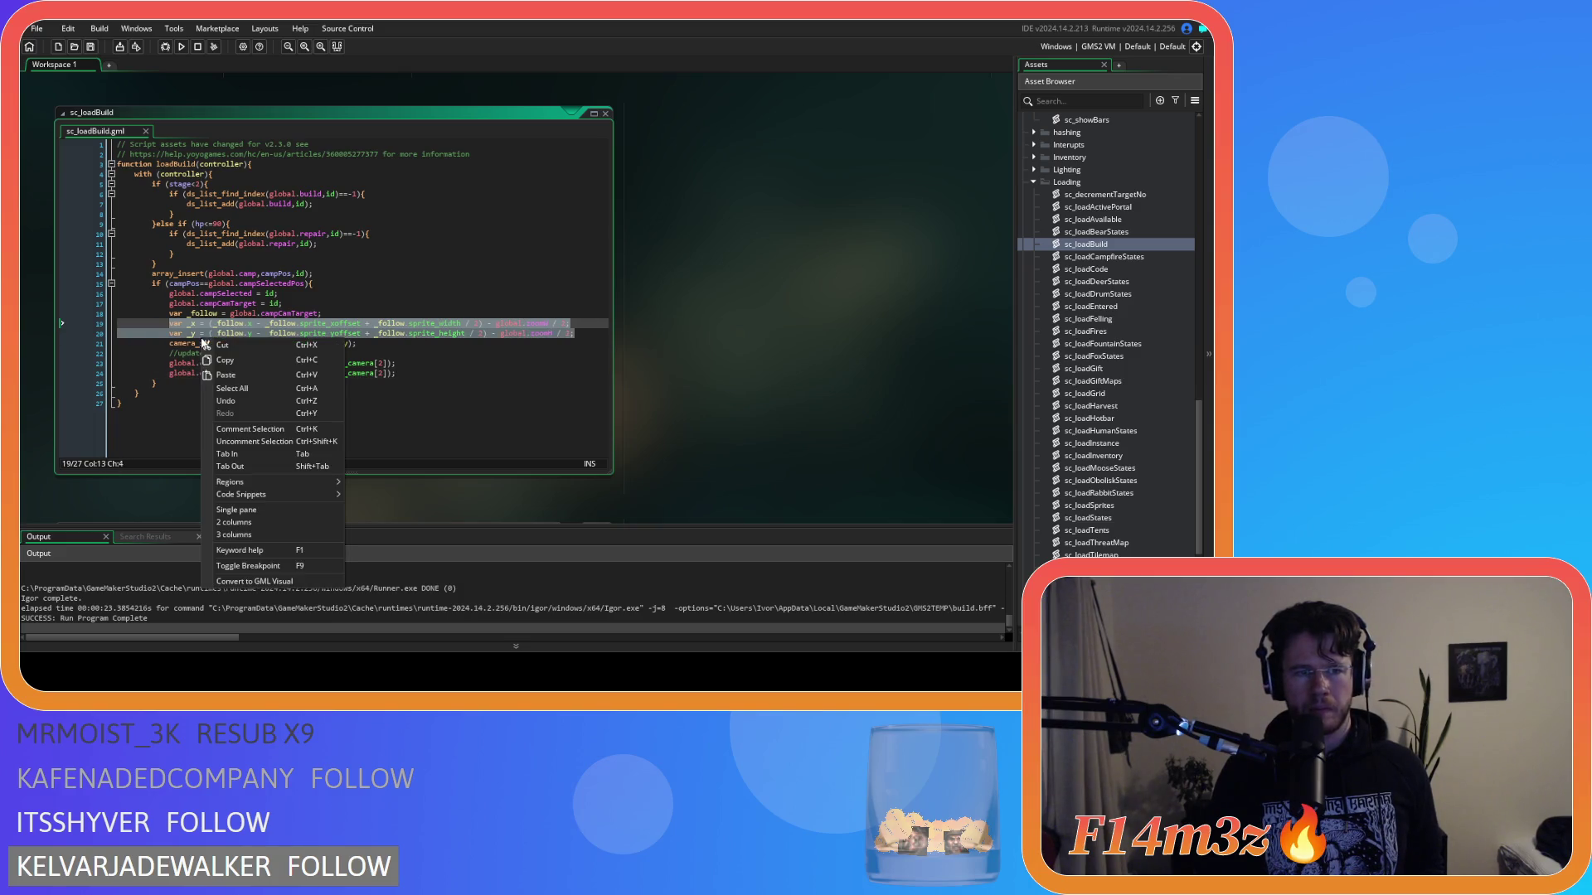
{"action": "left_click", "coordinate": [225, 374]}
{"action": "double_click", "coordinate": [1106, 257]}
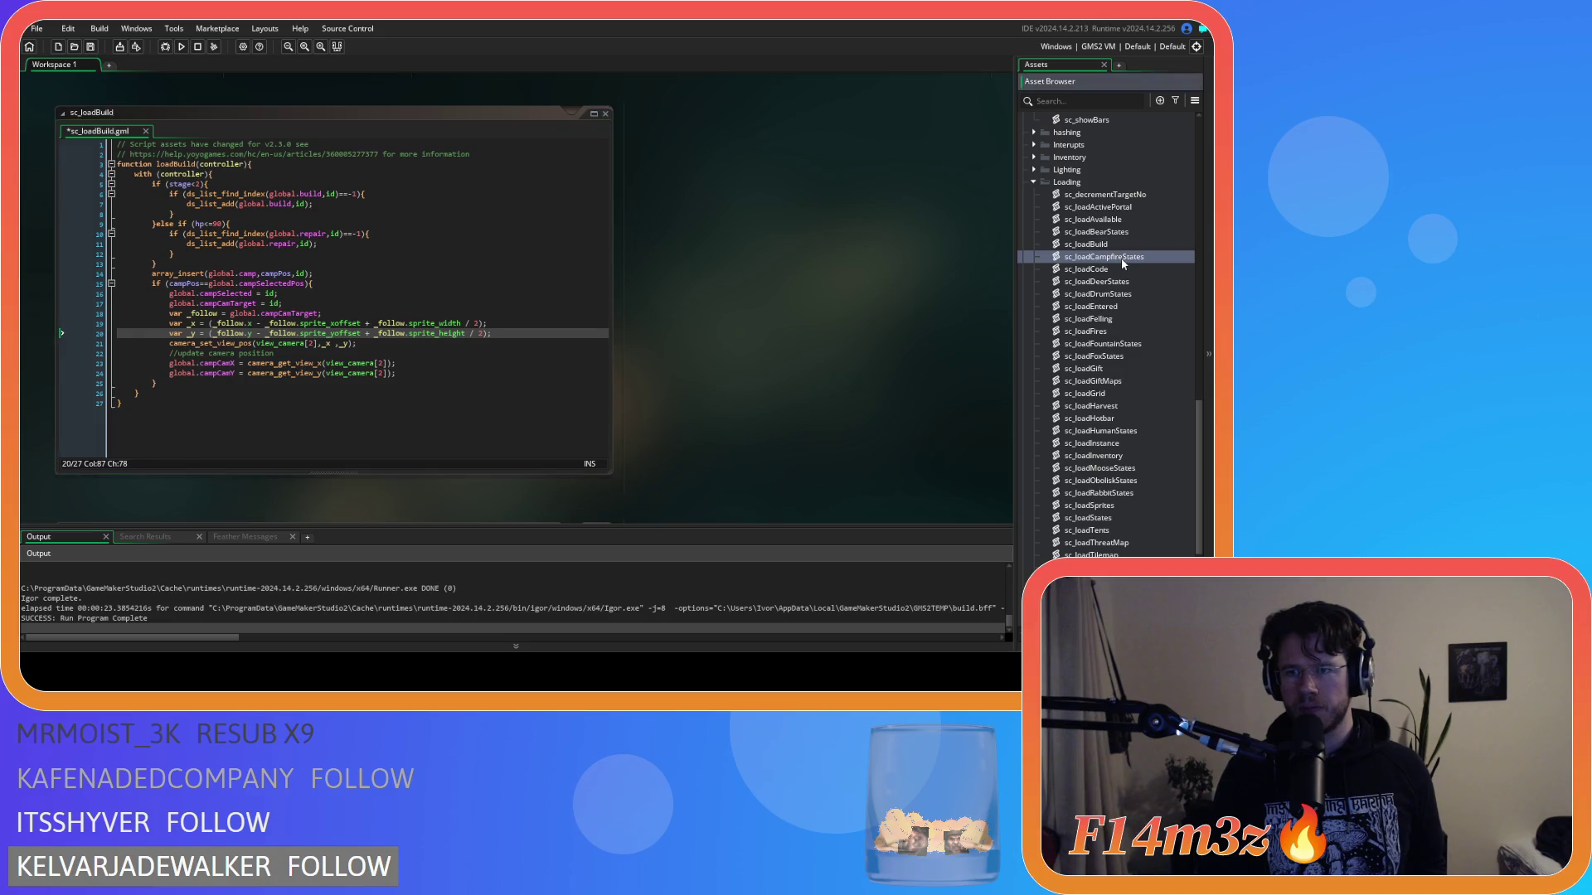
{"action": "left_click_drag", "start_coordinate": [577, 357], "coordinate": [169, 346]}
{"action": "right_click", "coordinate": [193, 350]}
{"action": "left_click", "coordinate": [225, 388]}
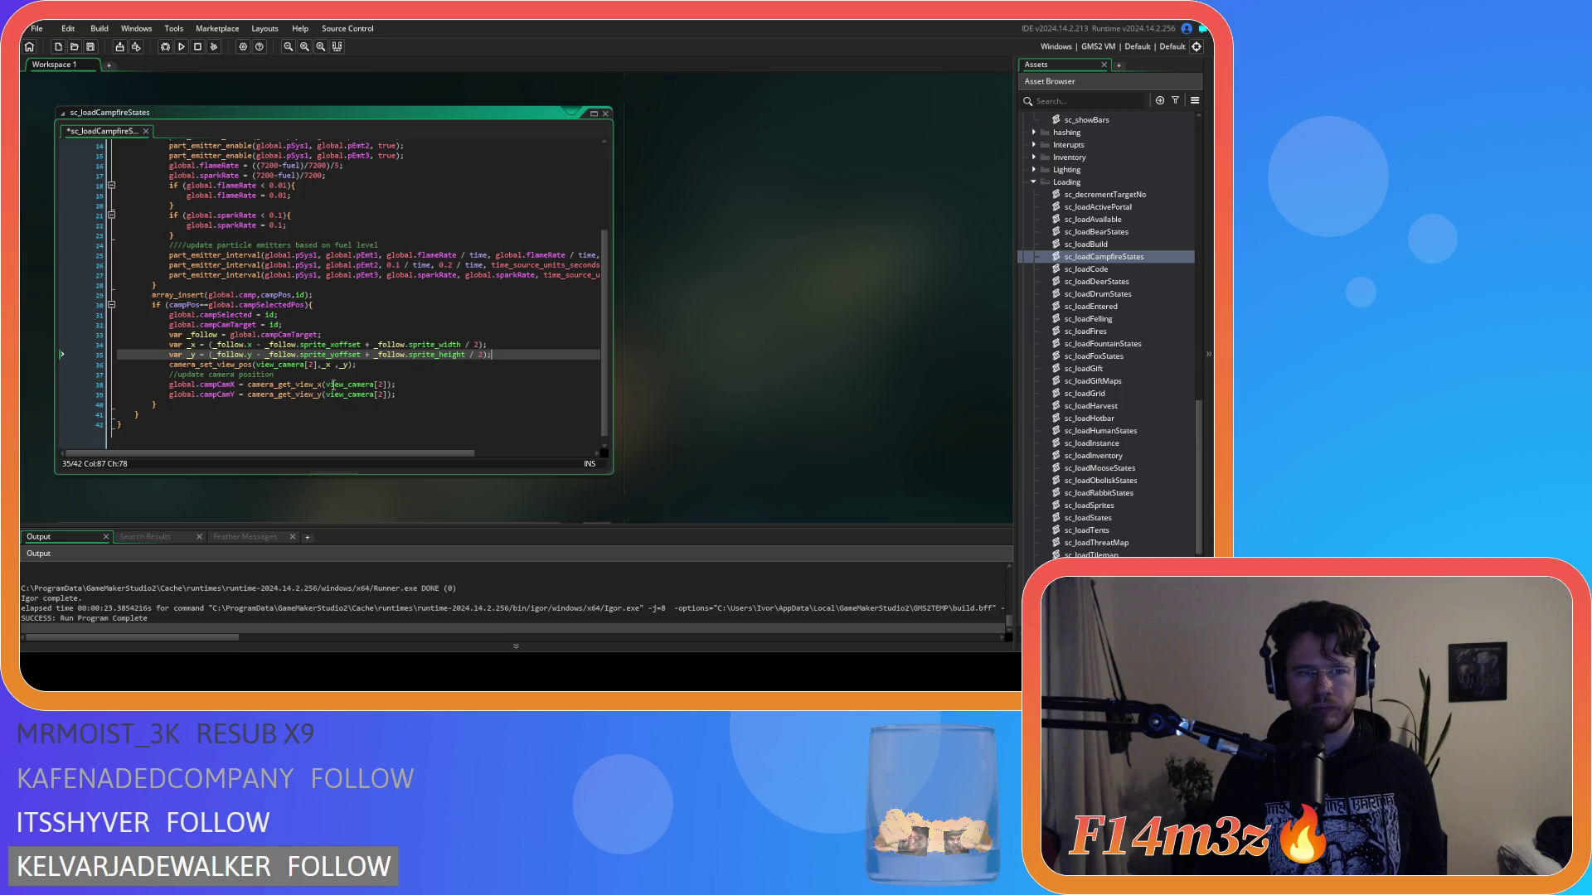
Step: Paste the zoom-free lines over sc_loadDrumStates lines 15–16, then save sc_loadBuild
{"action": "double_click", "coordinate": [1133, 291]}
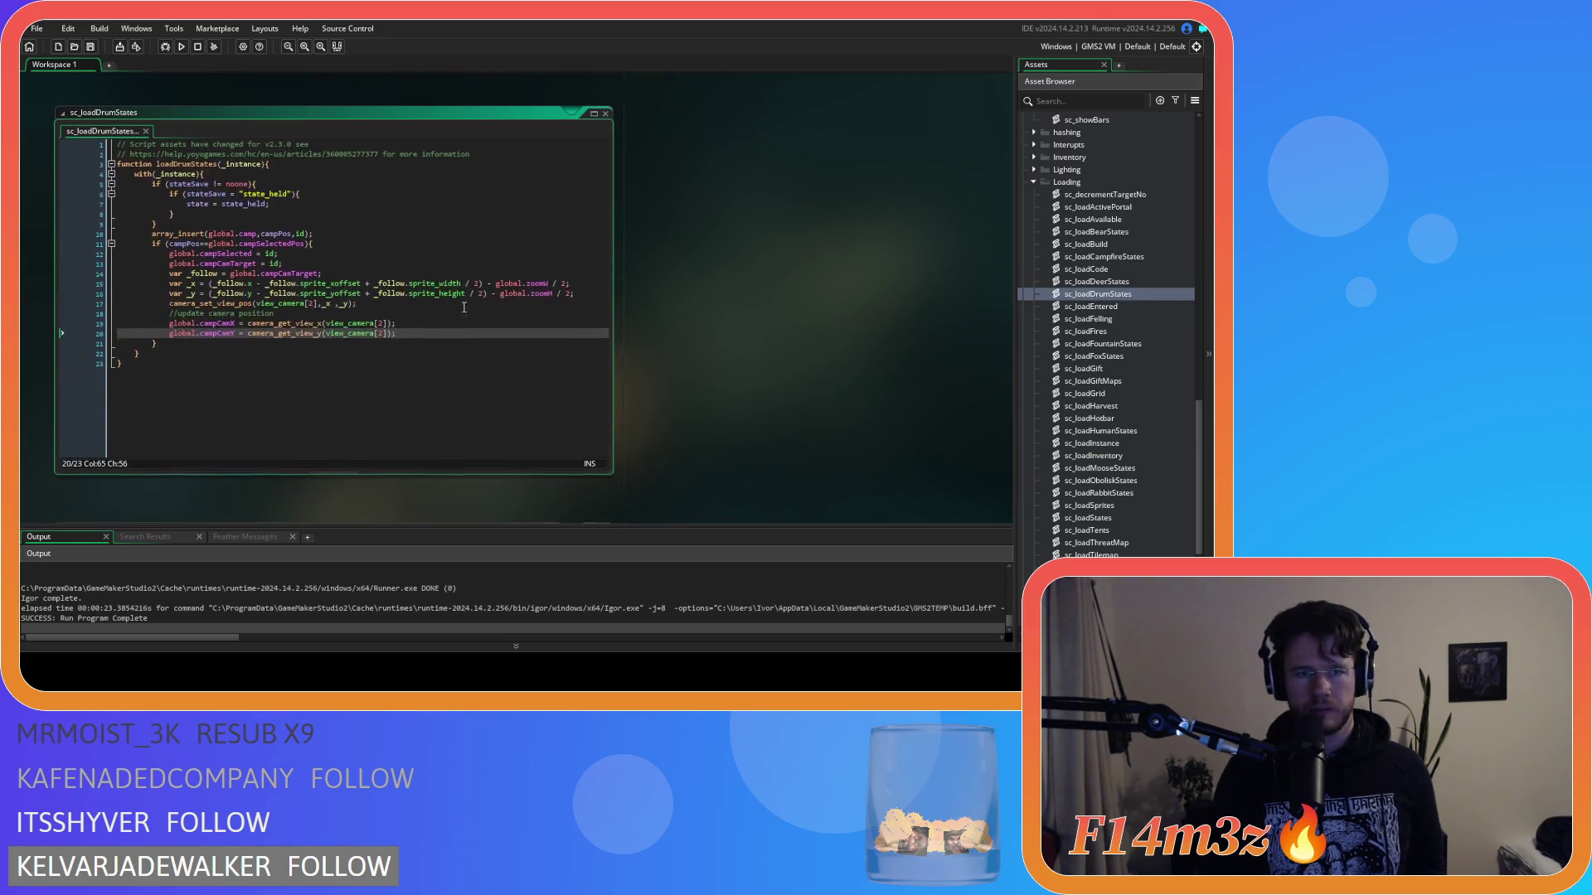
{"action": "left_click_drag", "start_coordinate": [596, 294], "coordinate": [169, 284]}
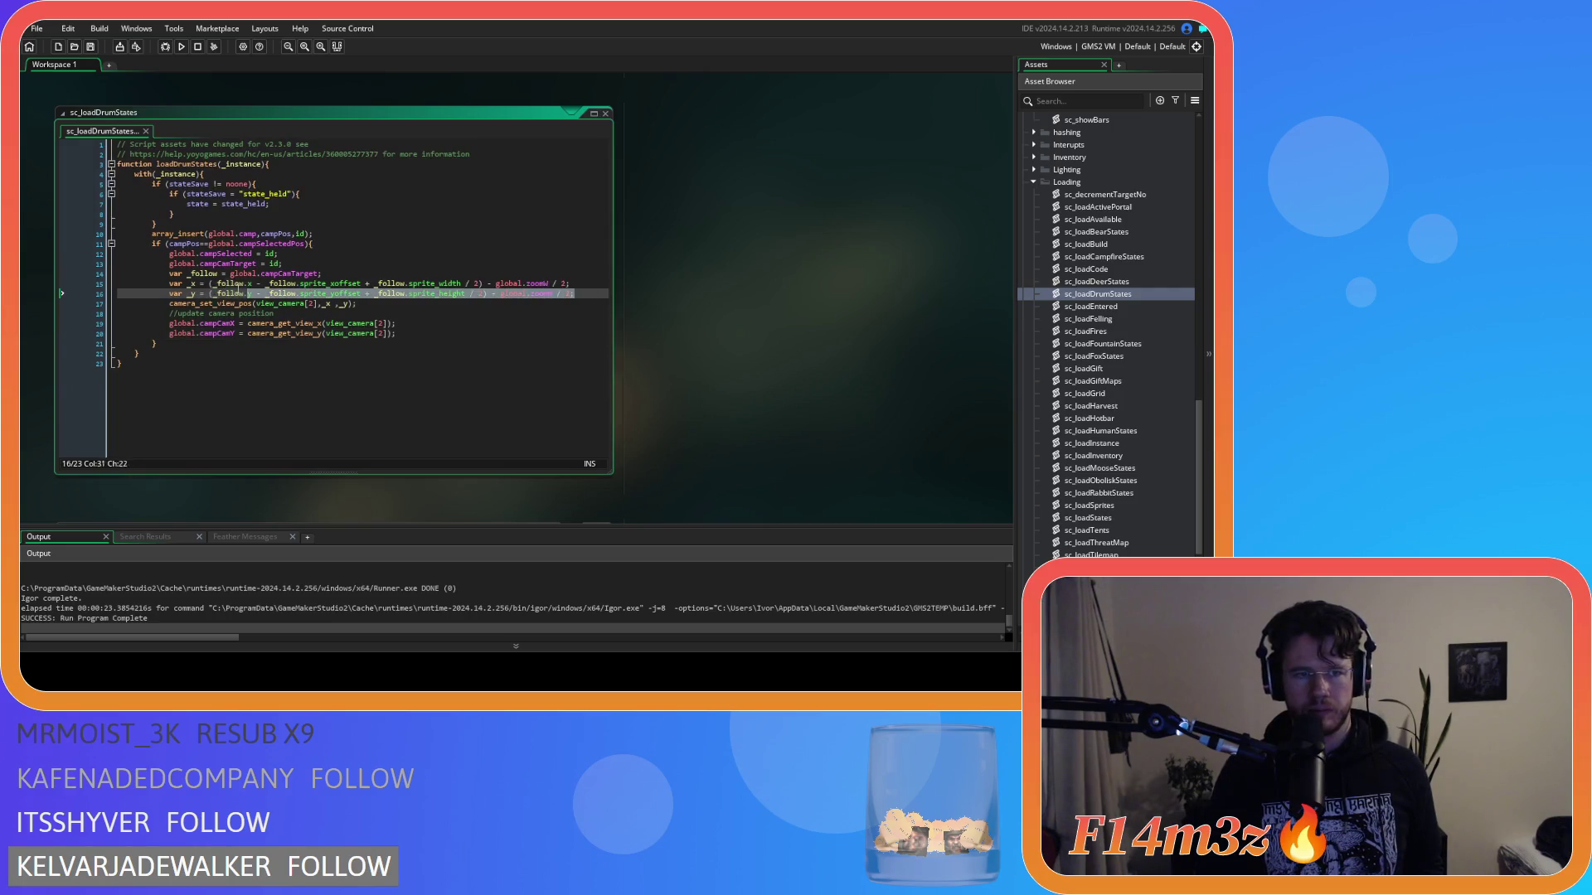
{"action": "right_click", "coordinate": [204, 291]}
{"action": "left_click", "coordinate": [241, 327]}
{"action": "left_click", "coordinate": [1101, 236]}
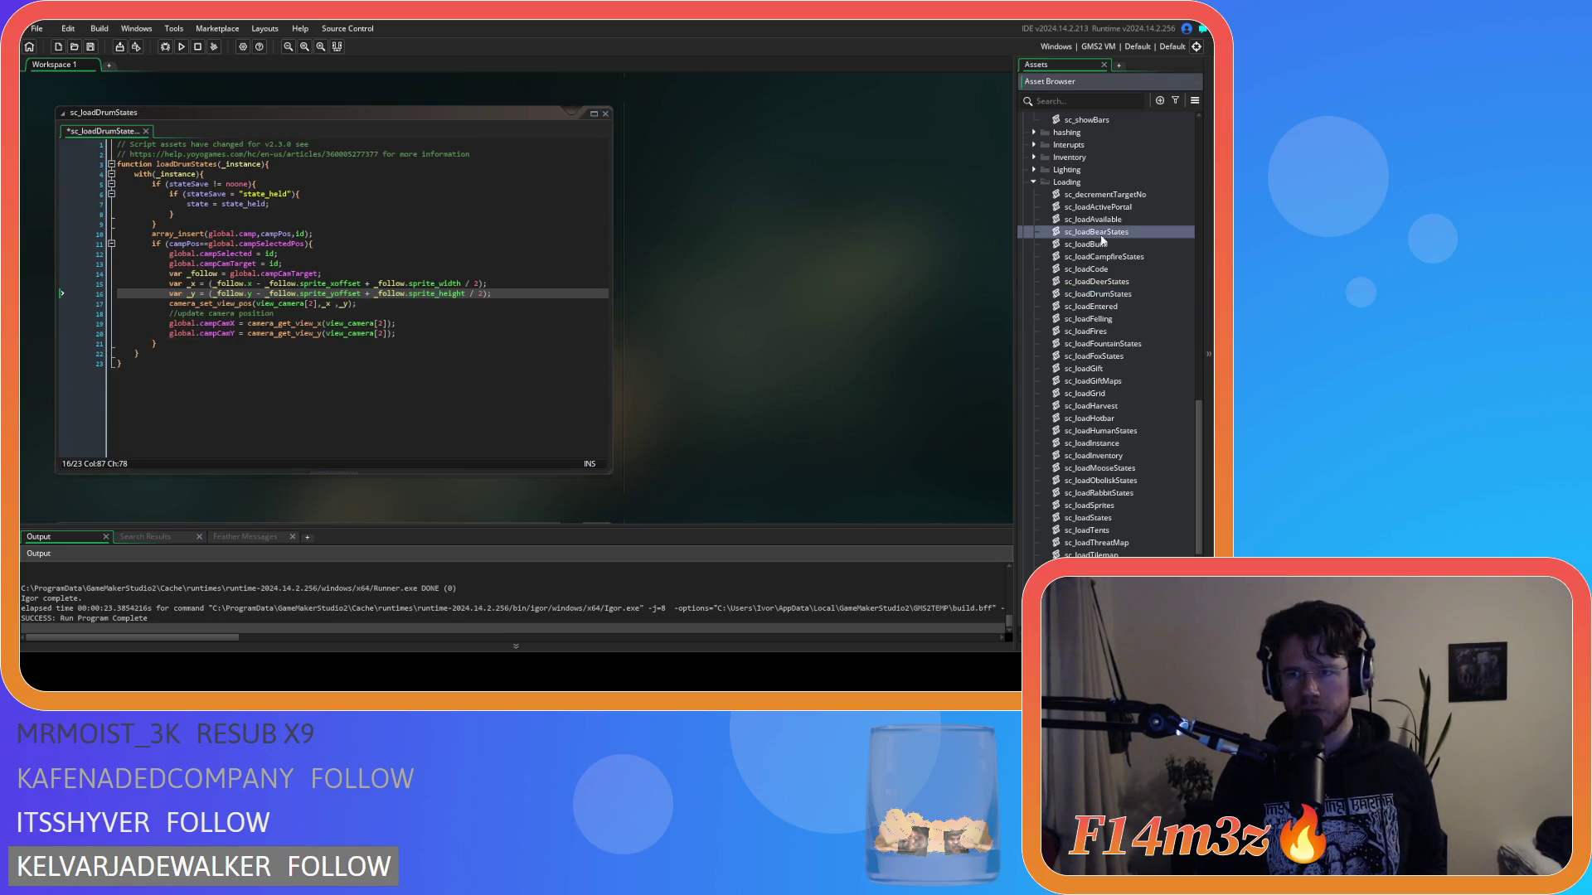
{"action": "double_click", "coordinate": [1098, 248]}
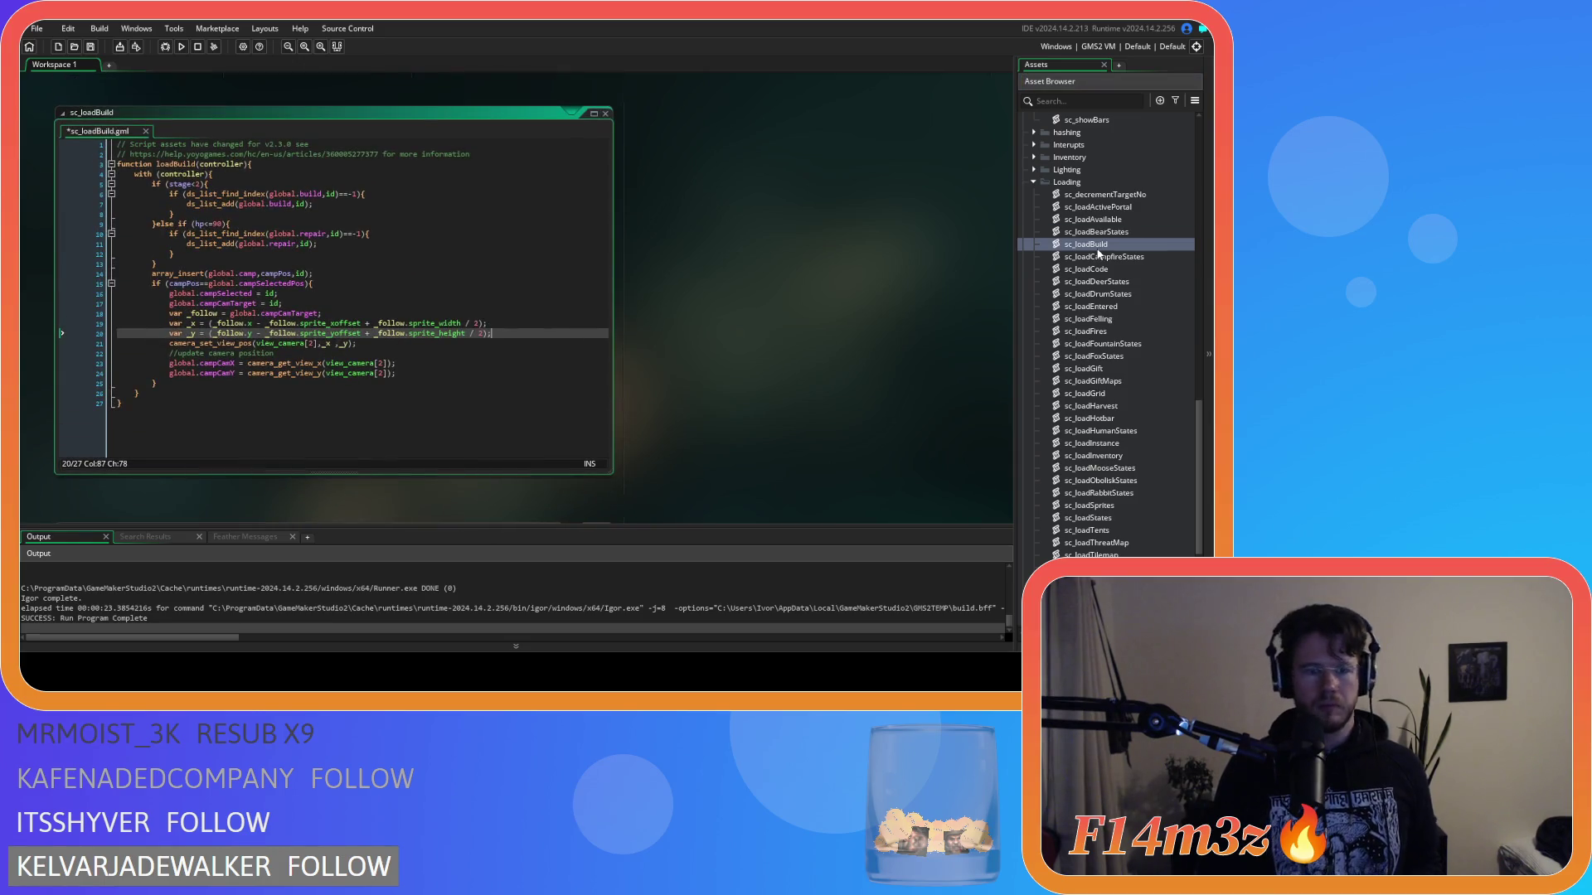
{"action": "key", "text": "ctrl+s"}
{"action": "scroll", "coordinate": [1095, 236], "scroll_direction": "up", "scroll_amount": 15}
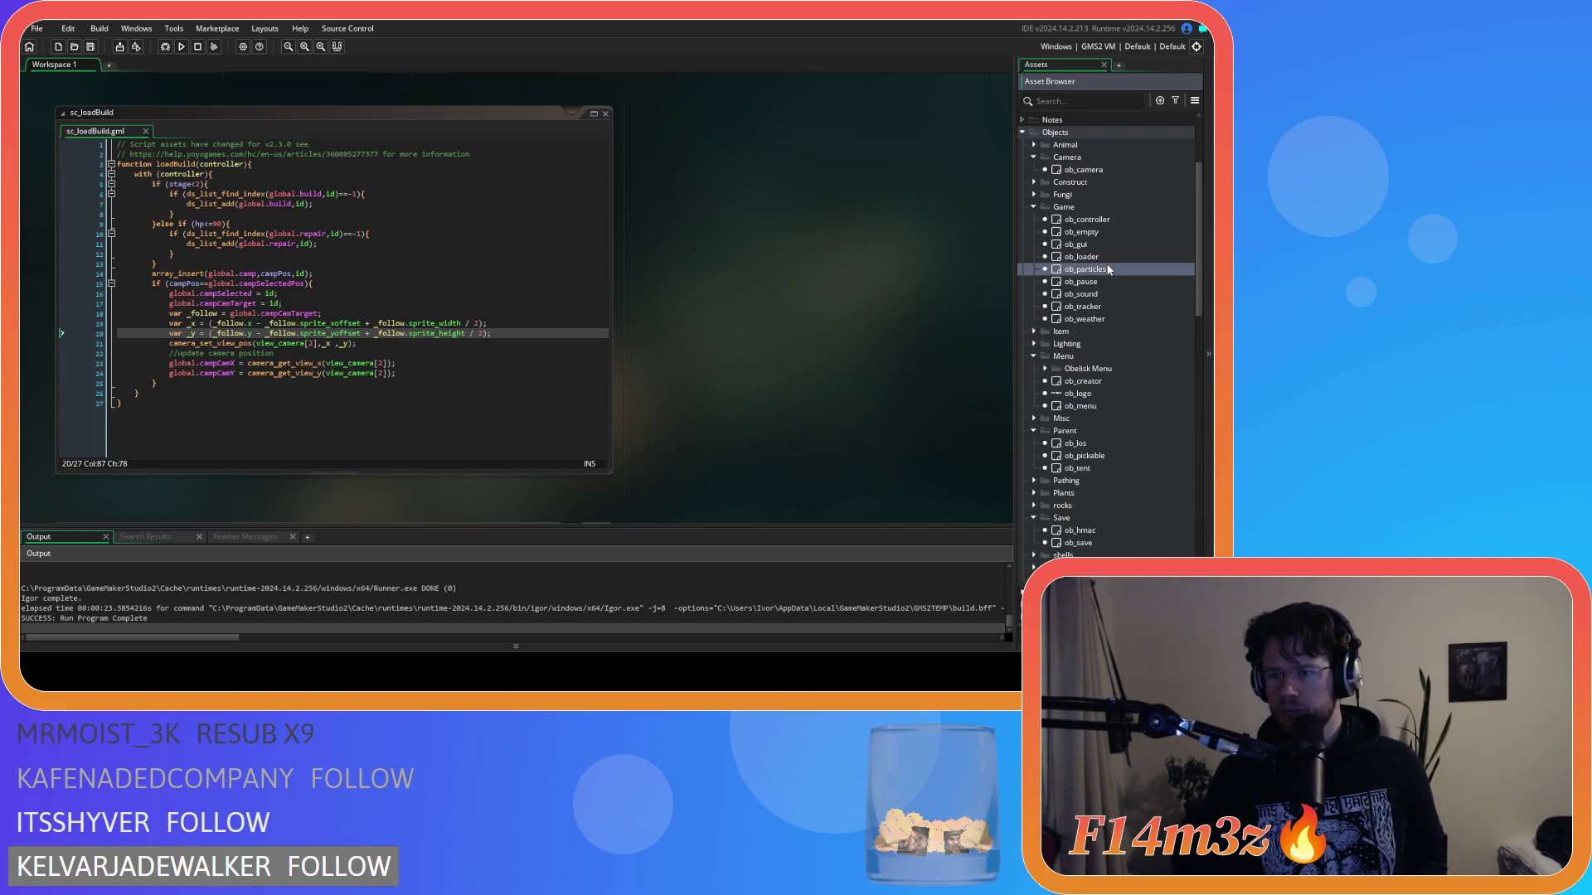
Step: Paste the zoom-free camera lines over ob_loader Step lines 310–311 and 196–197, then run
{"action": "double_click", "coordinate": [1108, 257]}
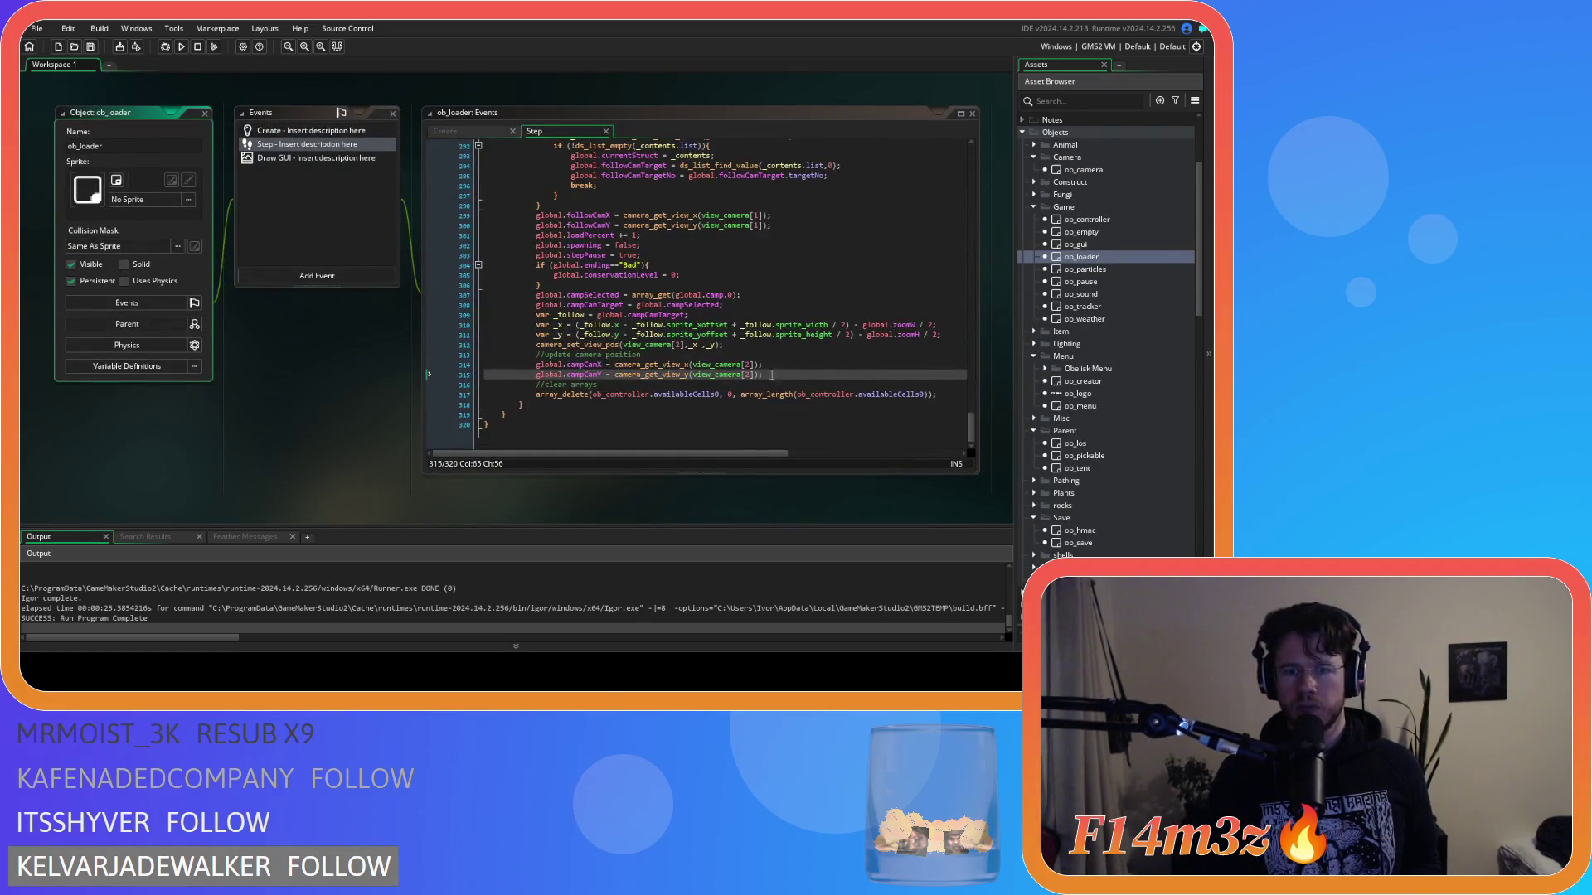
{"action": "left_click_drag", "start_coordinate": [955, 340], "coordinate": [537, 328]}
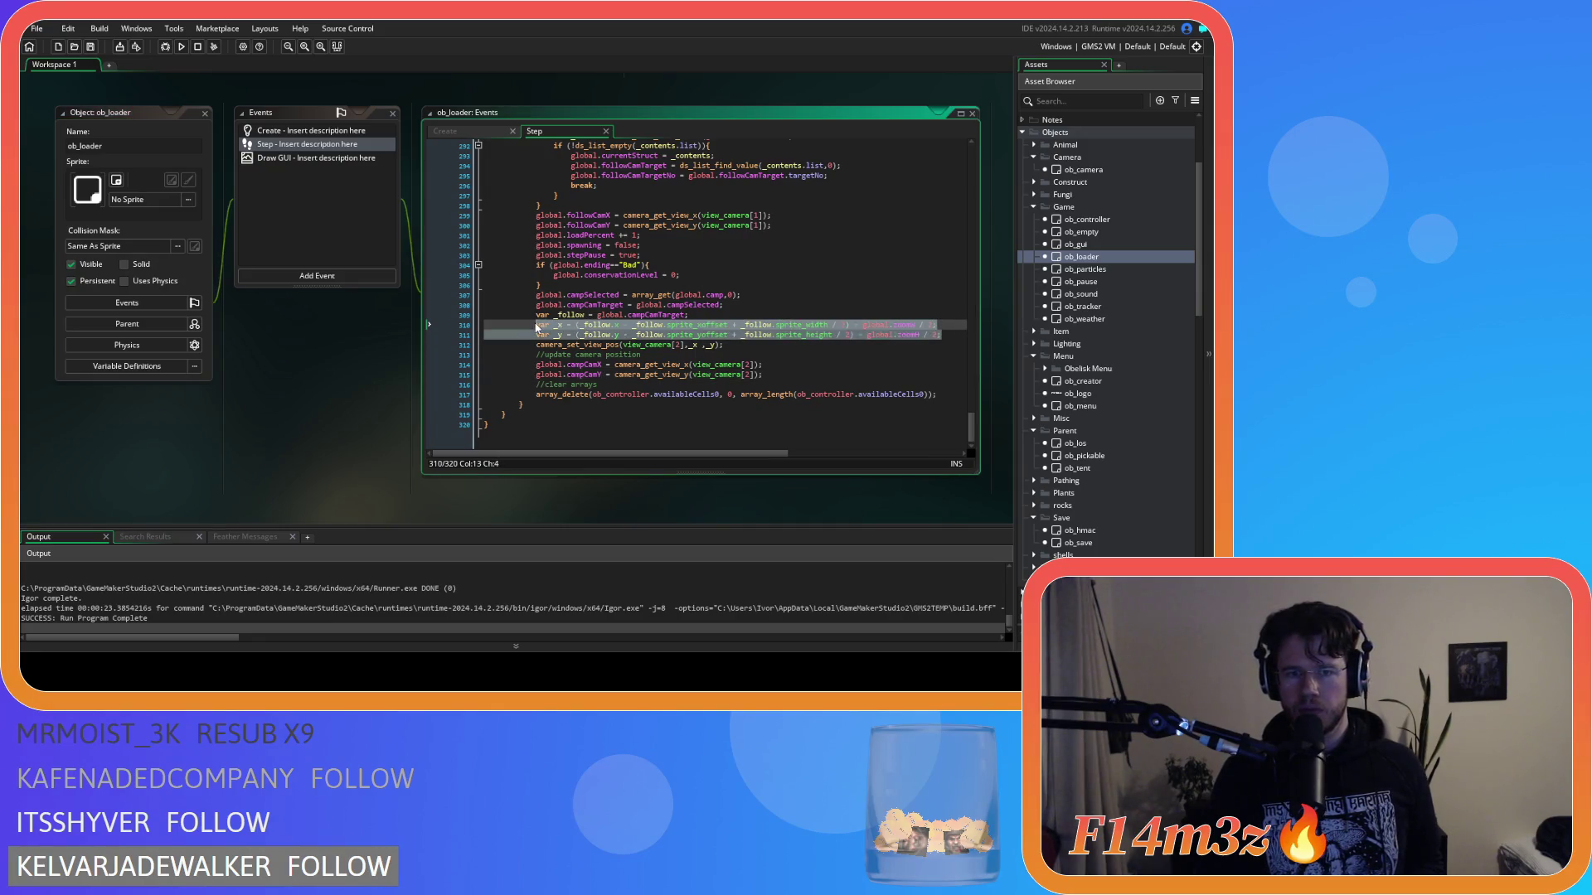
{"action": "key", "text": "ctrl+v"}
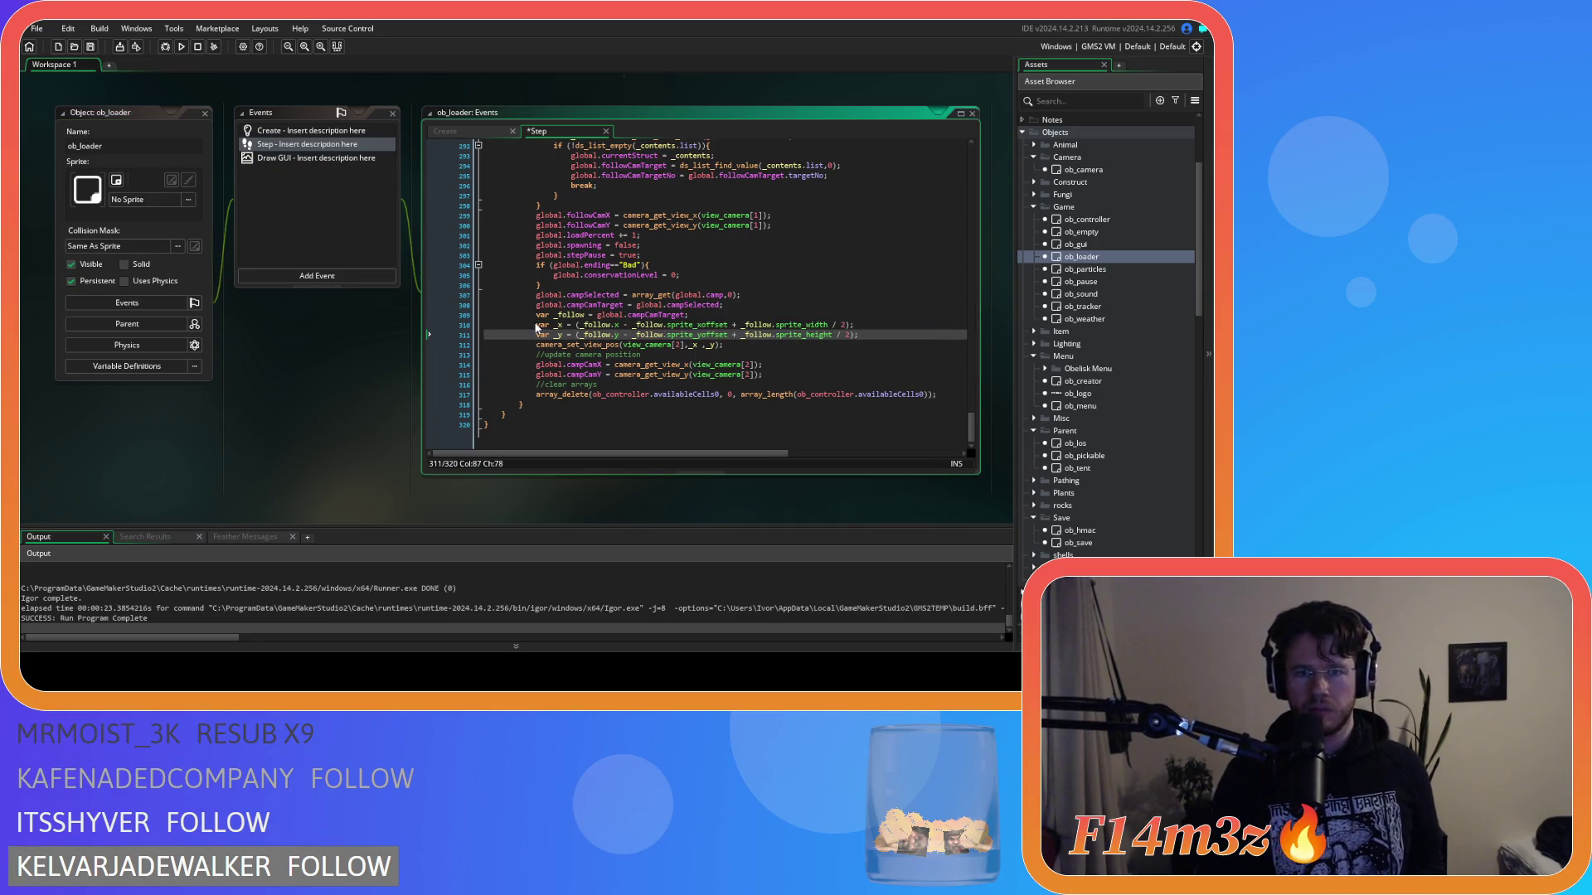
{"action": "scroll", "coordinate": [537, 329], "scroll_direction": "up", "scroll_amount": 6}
{"action": "left_click_drag", "start_coordinate": [973, 409], "coordinate": [976, 311]}
{"action": "left_click", "coordinate": [956, 376]}
{"action": "left_click_drag", "start_coordinate": [956, 376], "coordinate": [537, 367]}
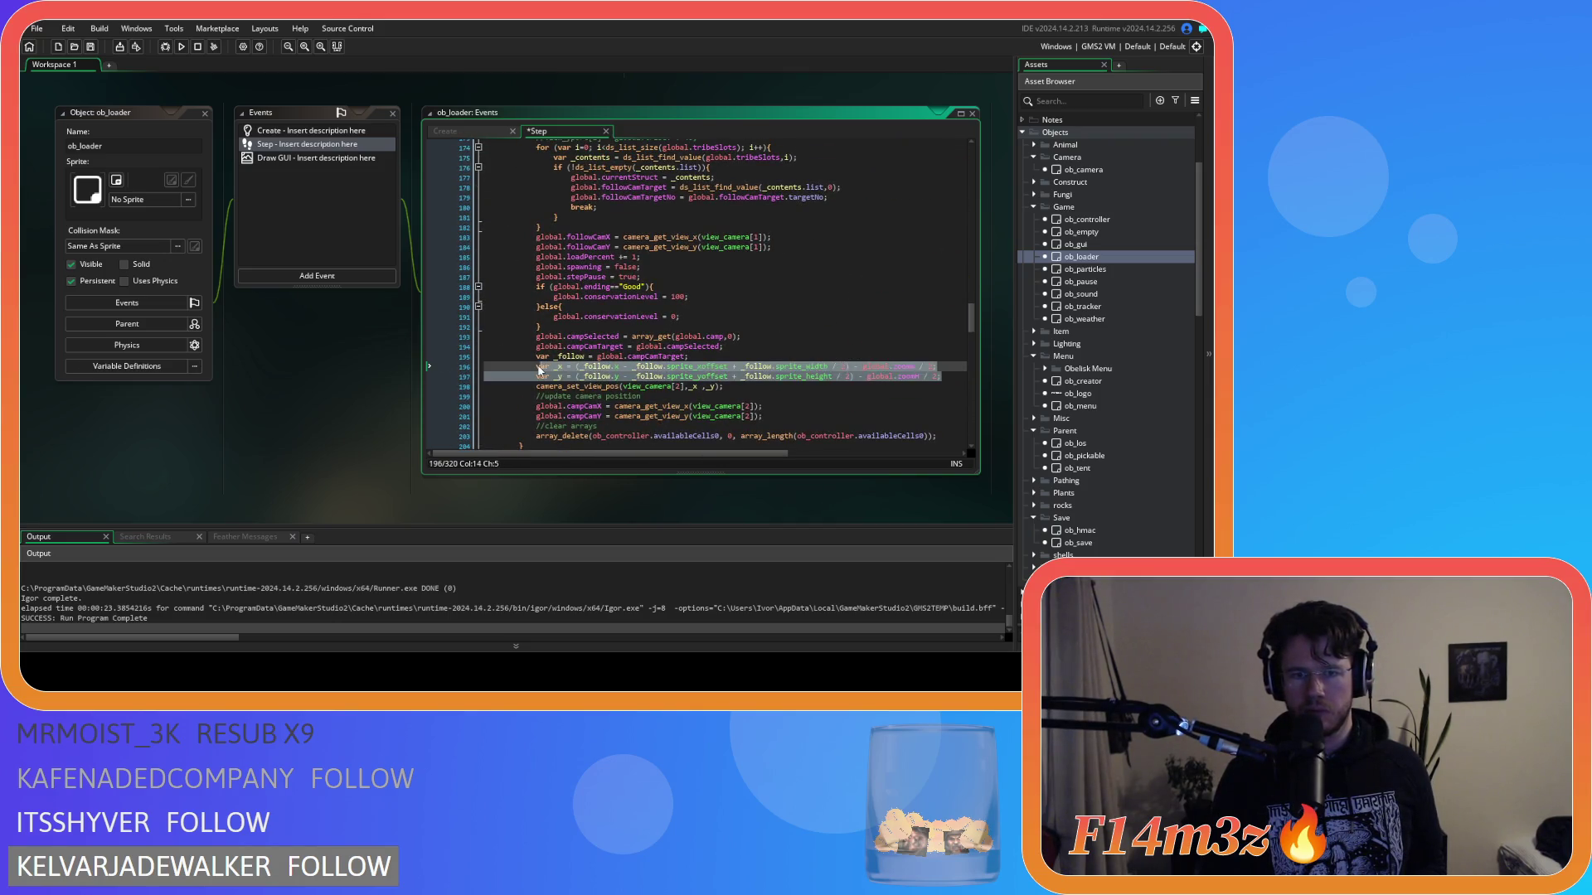
{"action": "type", "text": "var _x = (_follow.x - _follow.sprite_xoffset + _follow.sprite_width / 2); \t\t\tvar _y = (_follow.y - _follow.sprite_yoffset + _follow.sprite_height / 2);"}
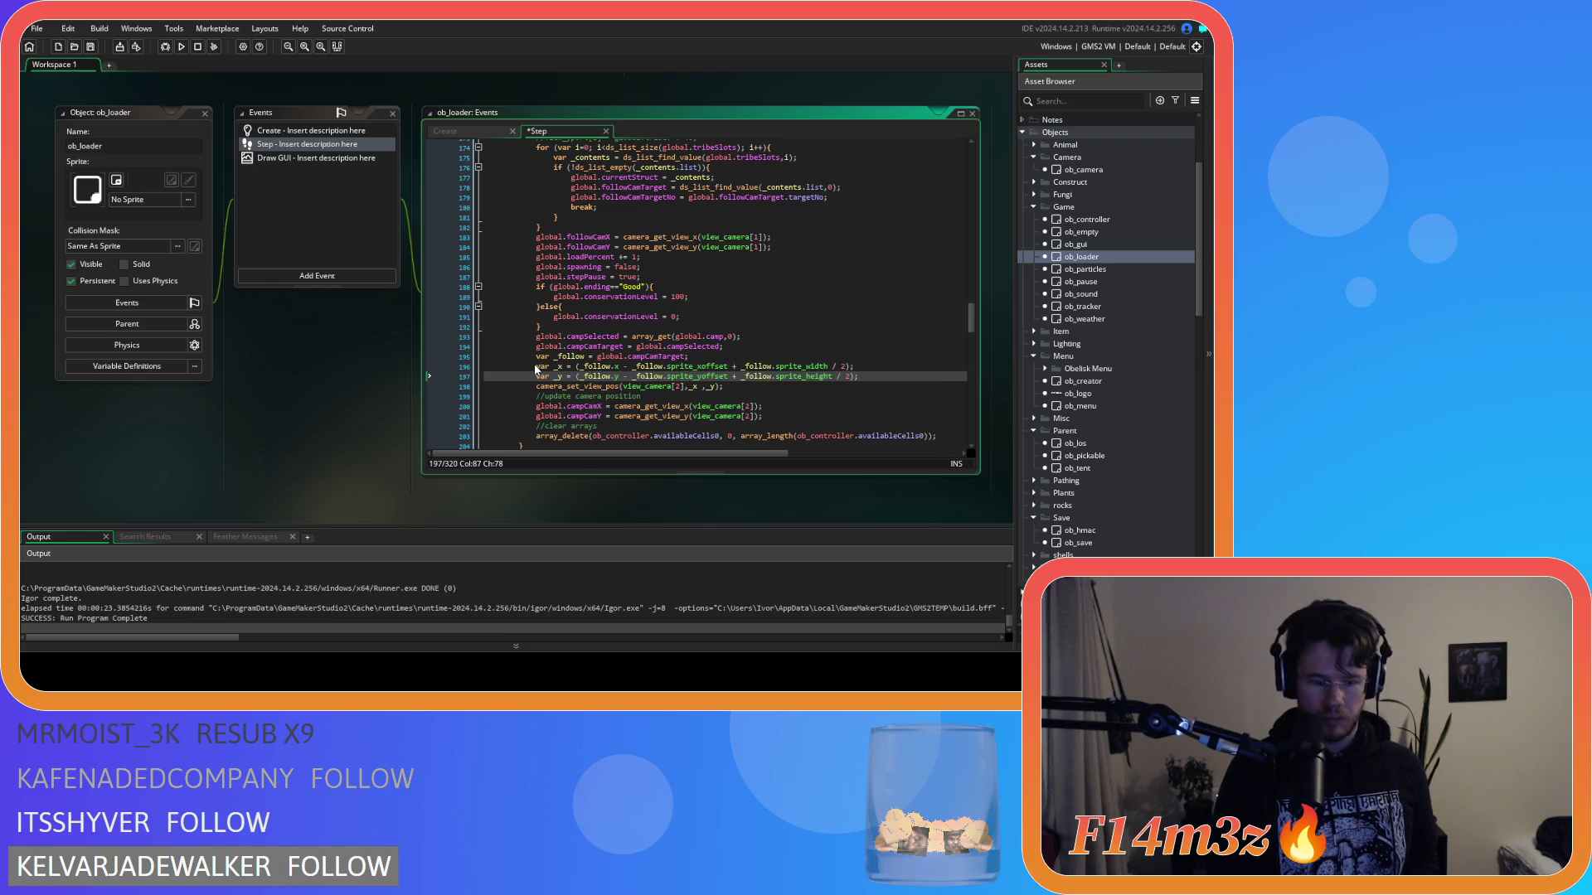
{"action": "key", "text": "F5"}
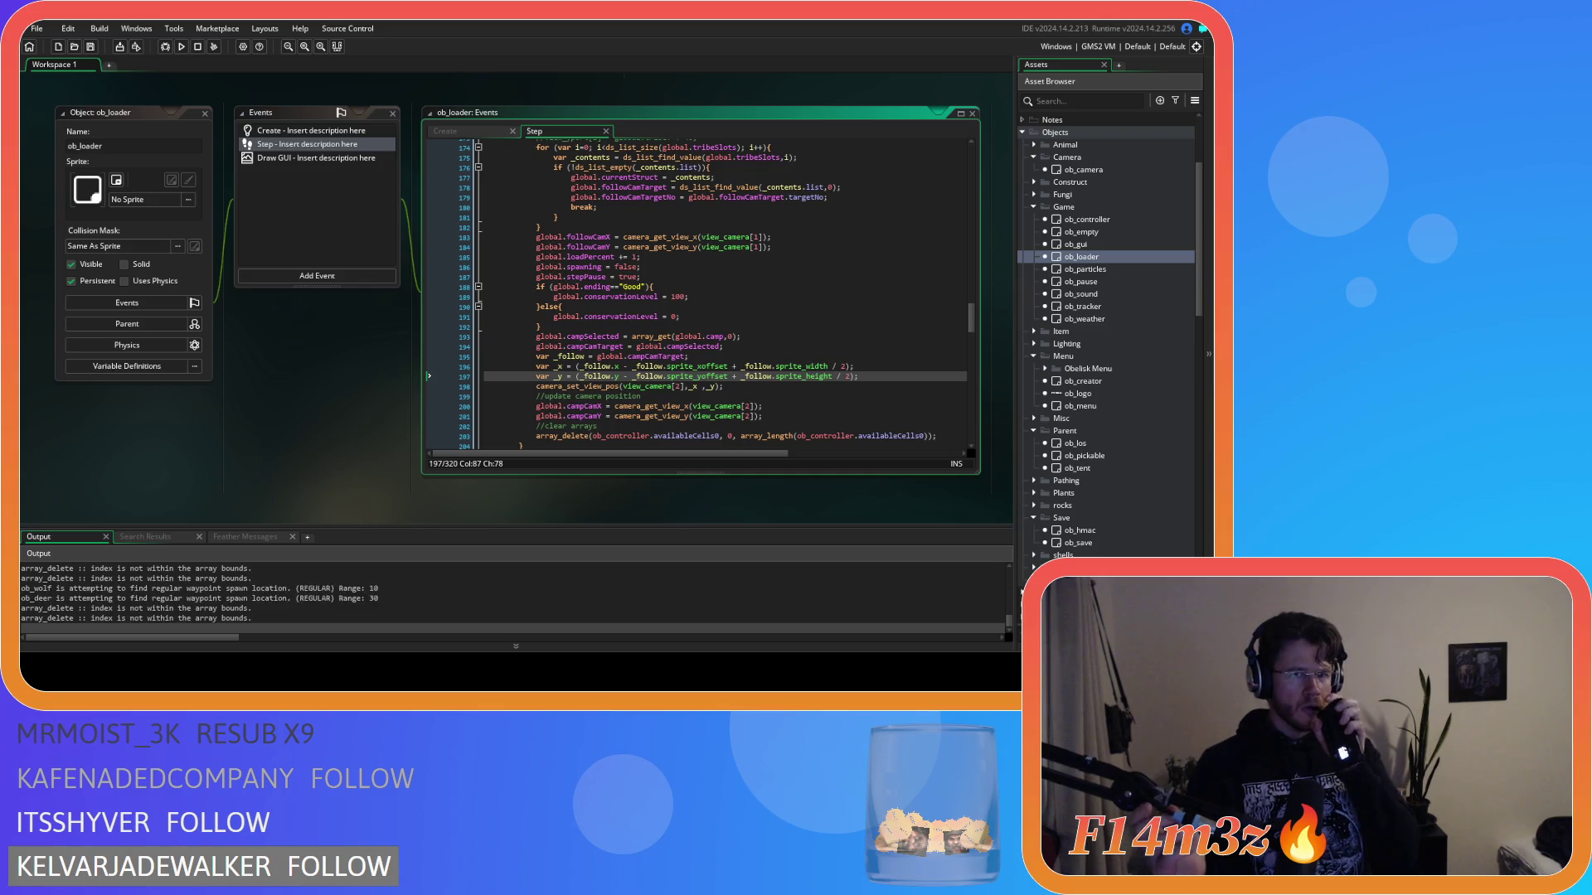
Step: Quit the running Entheogen build from its Camp window, confirming with Y, back to GameMaker
{"action": "key", "text": "alt+Tab"}
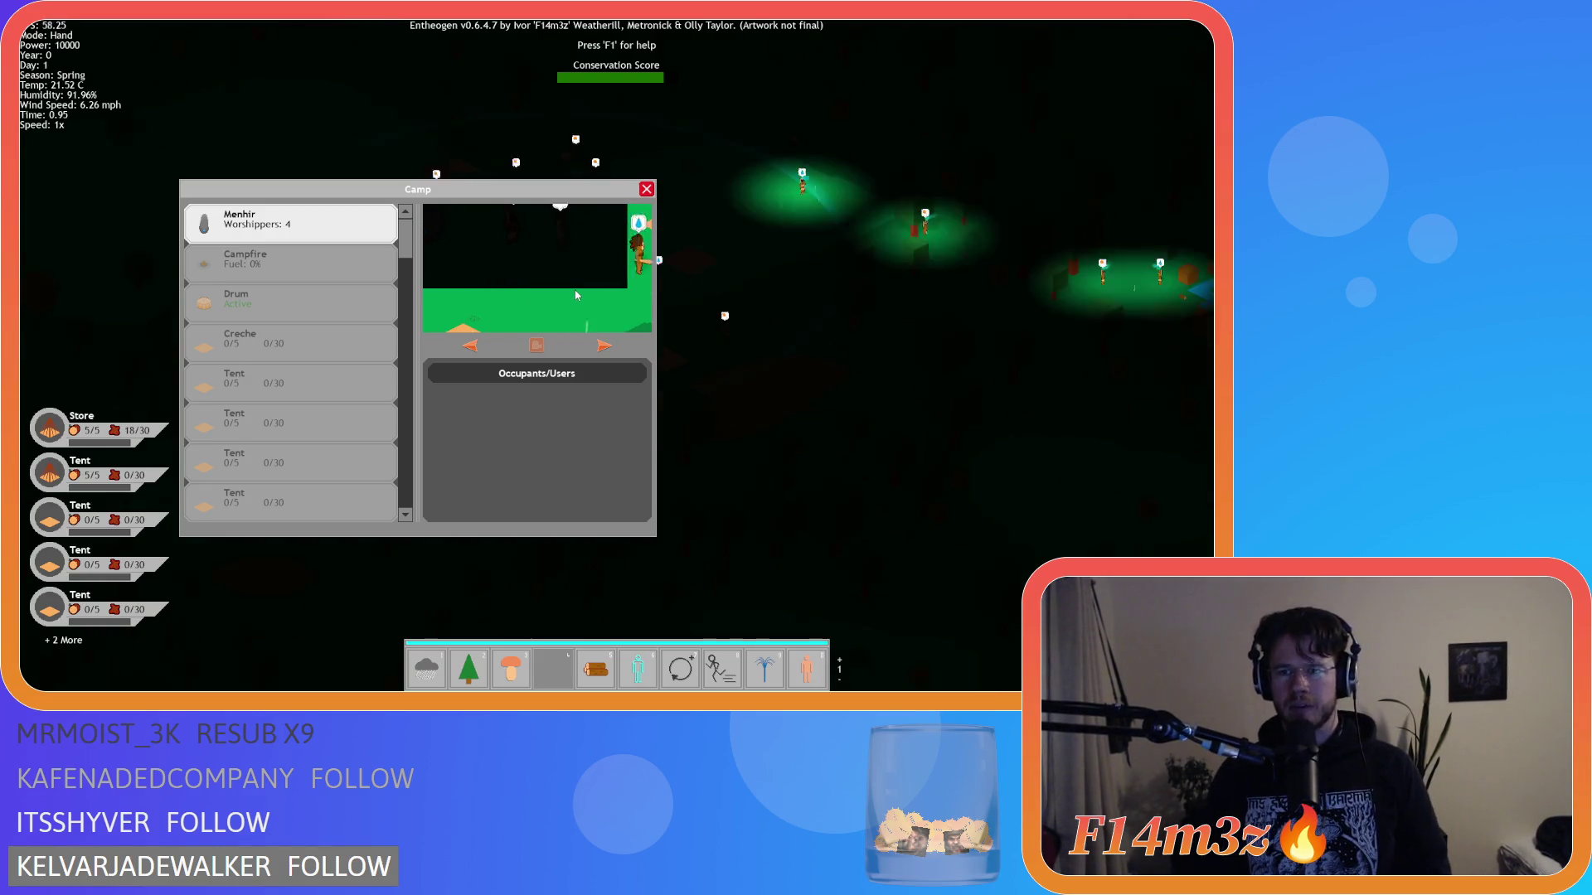
{"action": "key", "text": "Escape"}
{"action": "key", "text": "Escape"}
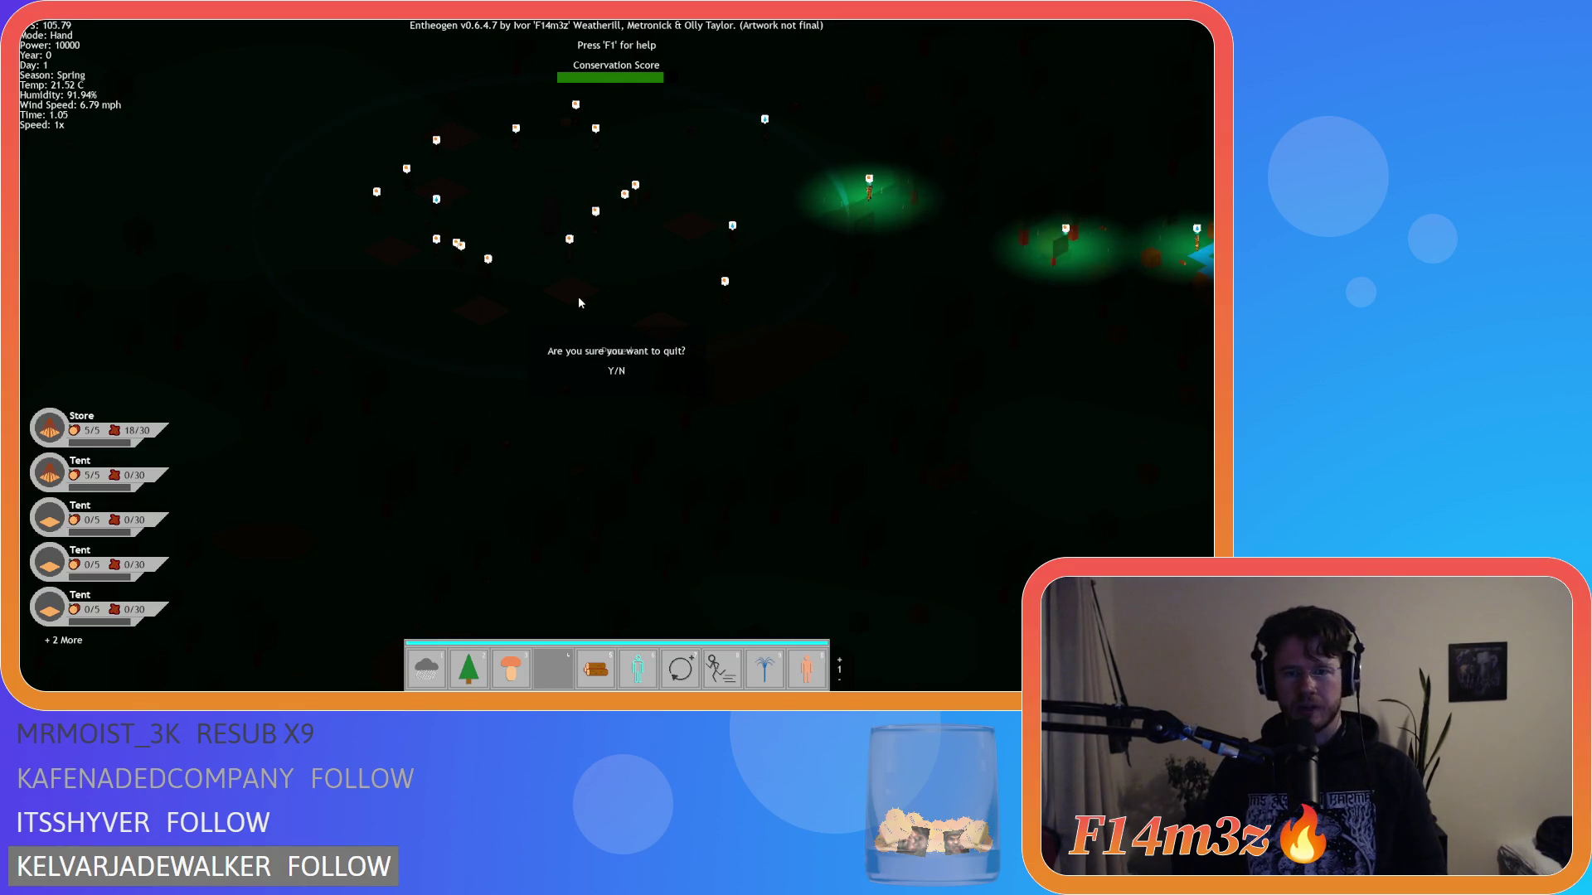
{"action": "key", "text": "y"}
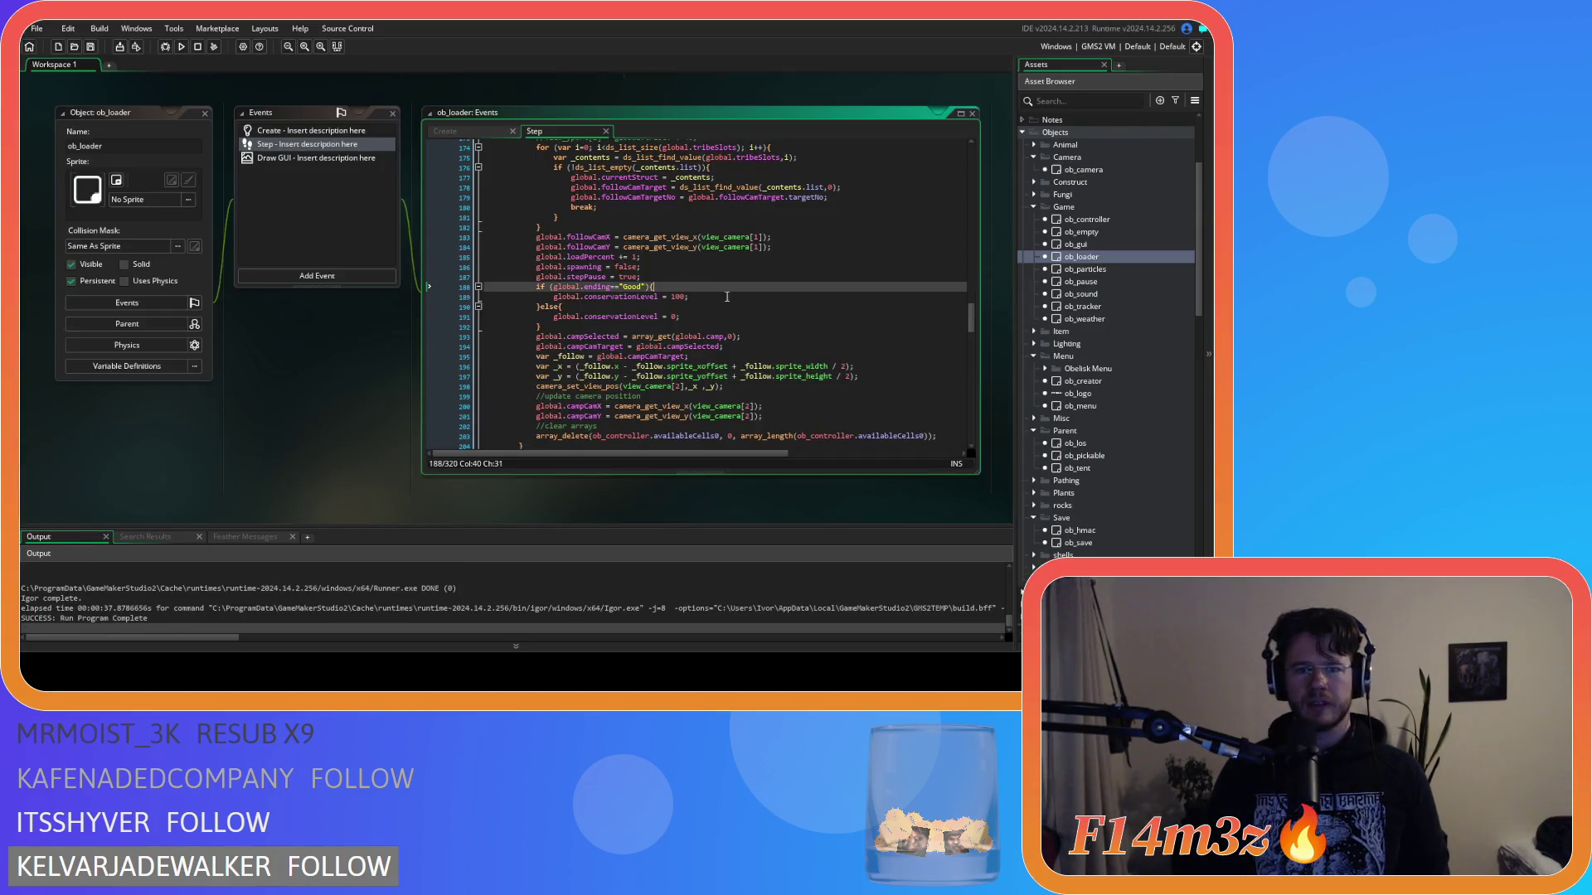
{"action": "scroll", "coordinate": [886, 347], "scroll_direction": "up", "scroll_amount": 10}
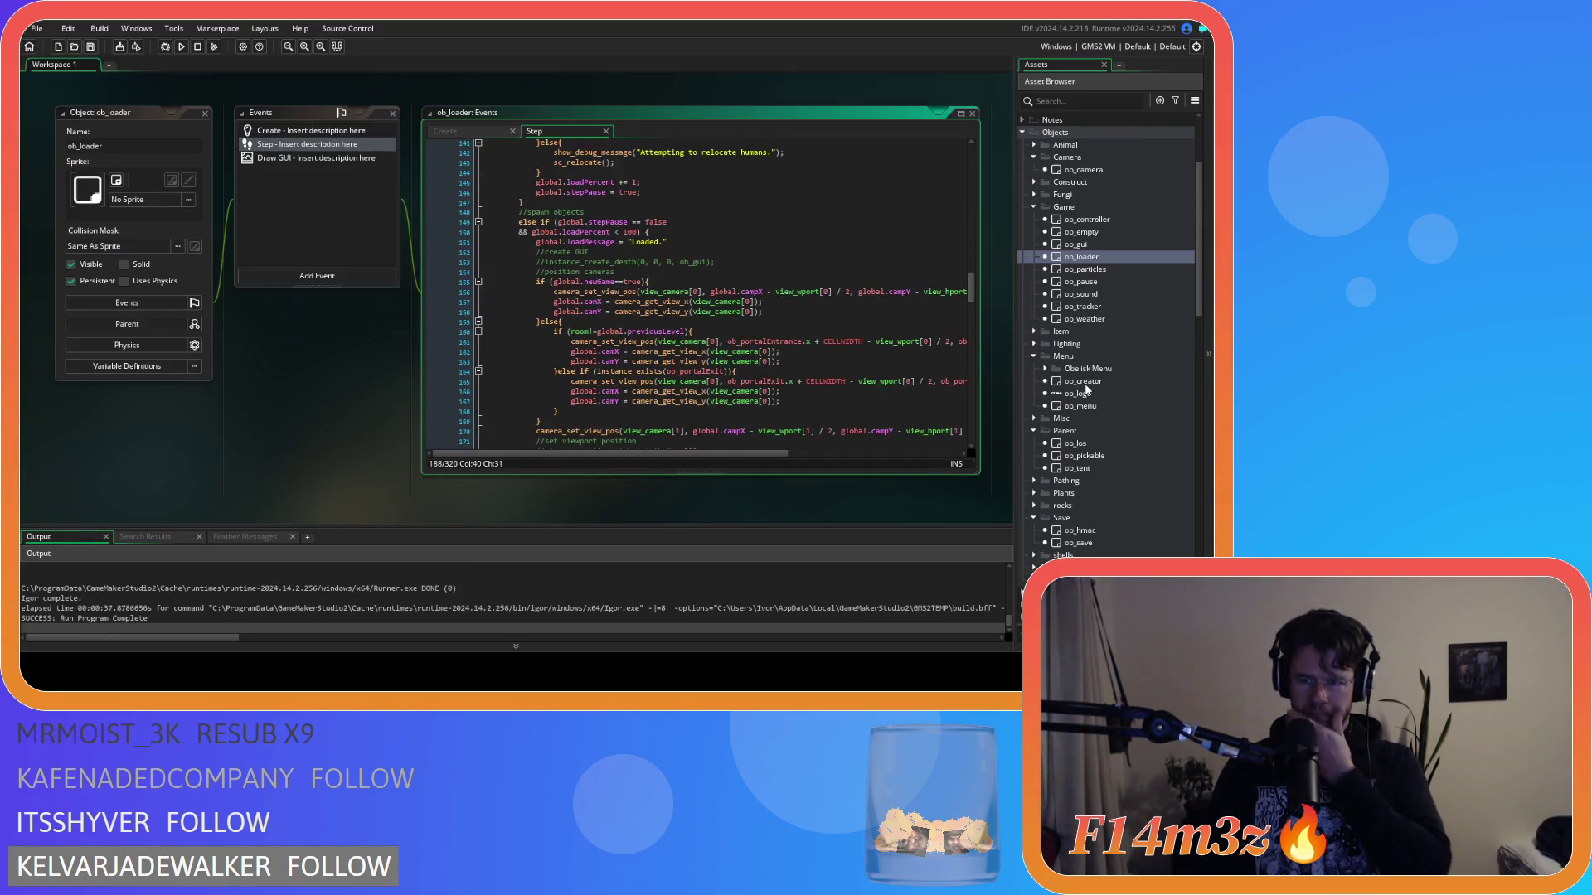
{"action": "scroll", "coordinate": [1086, 388], "scroll_direction": "down", "scroll_amount": 10}
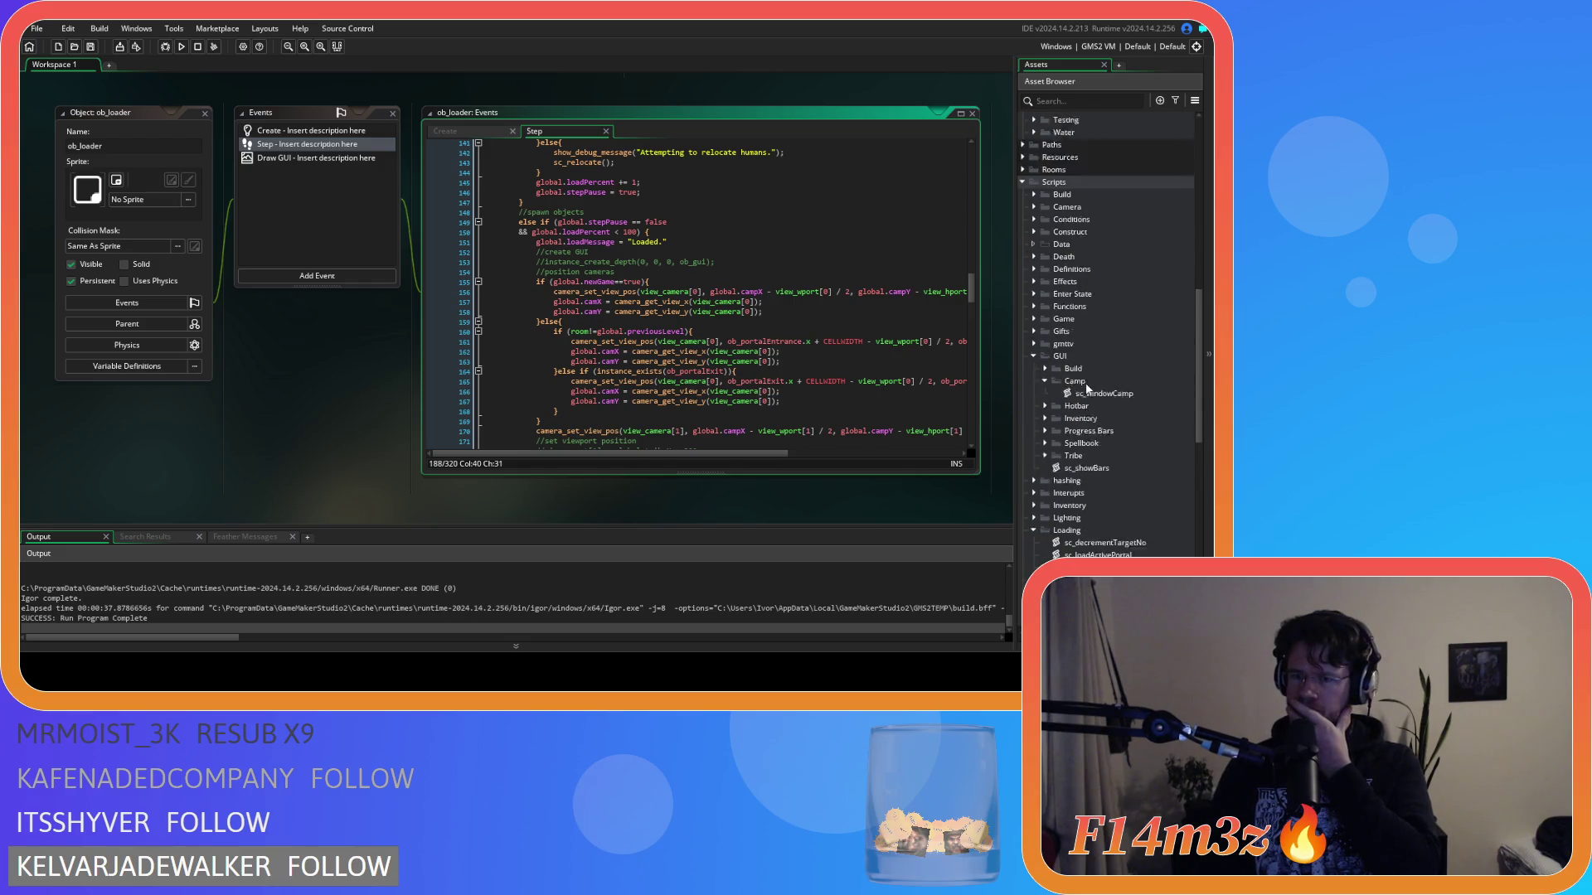
Step: Open sc_windowCamp and review its camp draw code at lines 14, 69 and 79
{"action": "double_click", "coordinate": [1143, 344]}
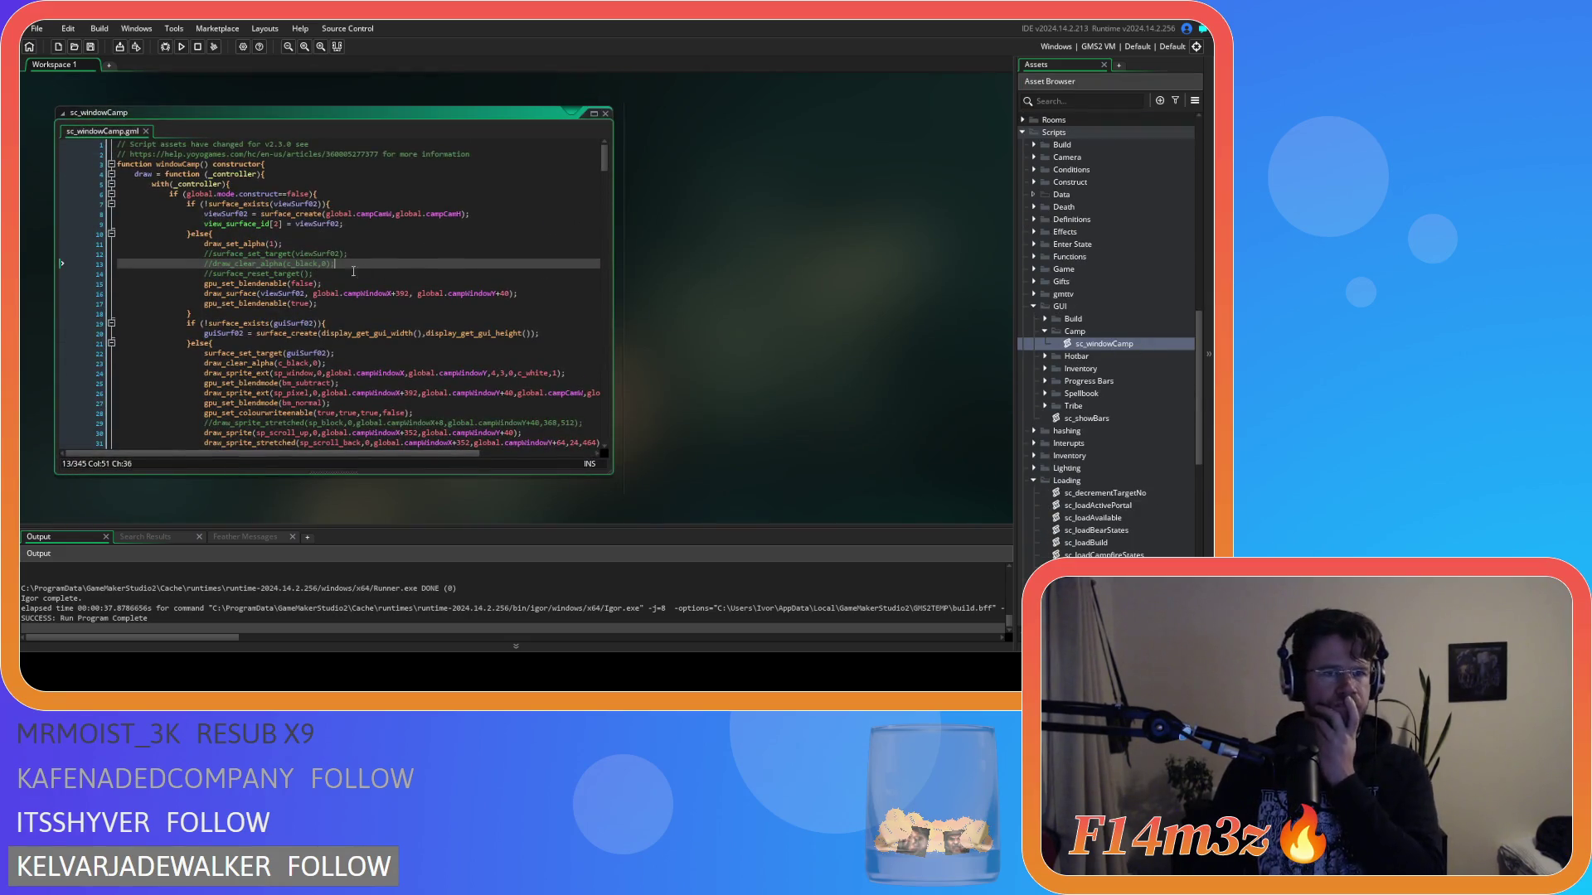
{"action": "left_click", "coordinate": [431, 276]}
{"action": "scroll", "coordinate": [431, 277], "scroll_direction": "down", "scroll_amount": 15}
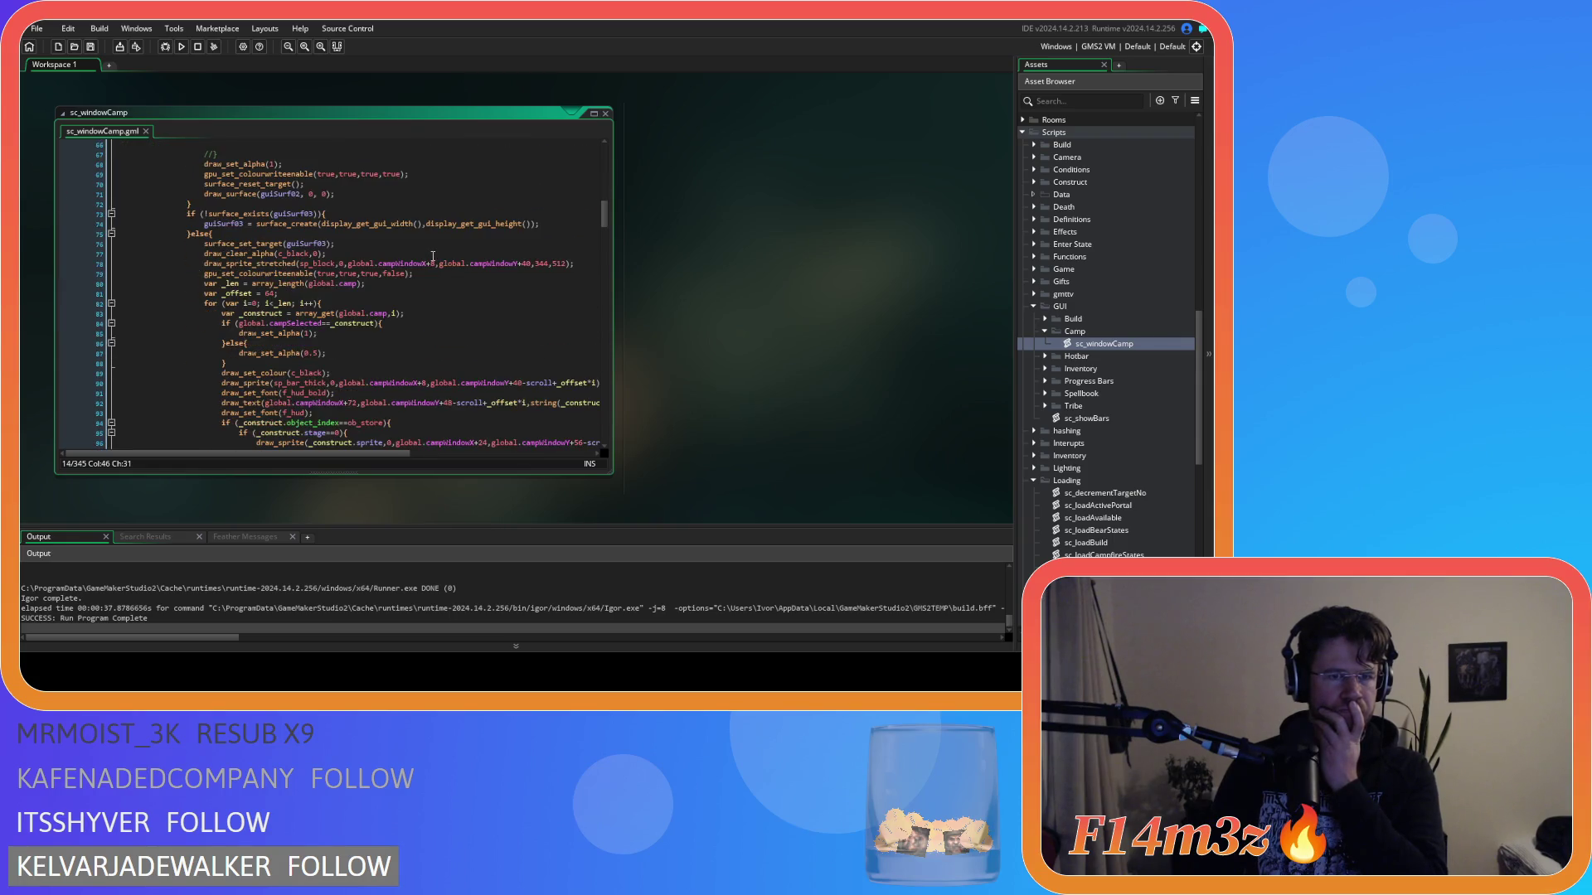
{"action": "scroll", "coordinate": [432, 256], "scroll_direction": "up", "scroll_amount": 1}
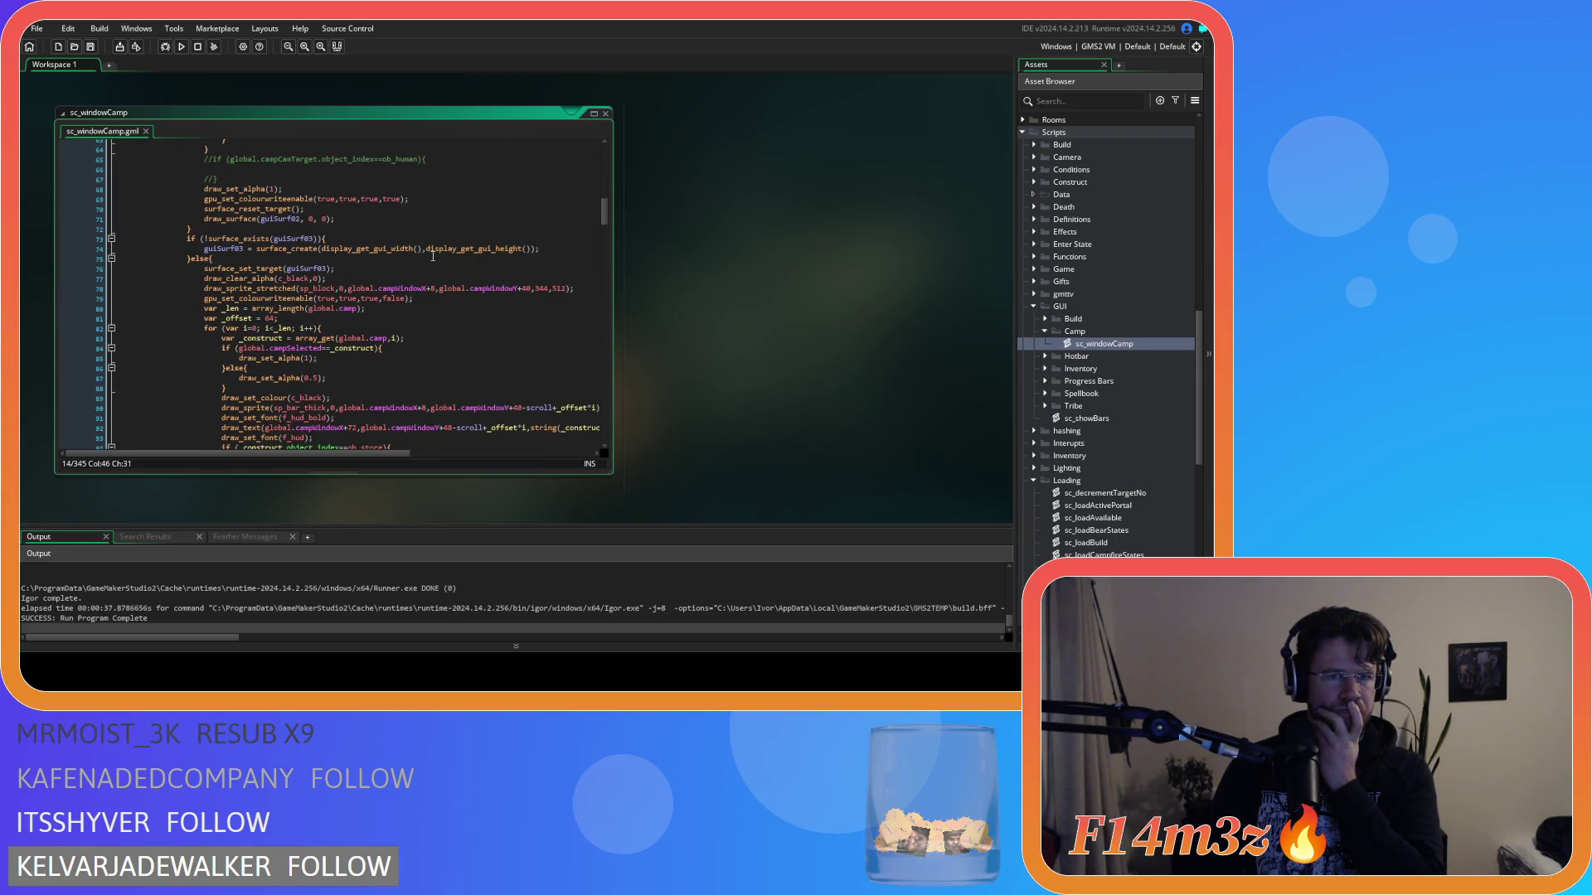
{"action": "scroll", "coordinate": [432, 256], "scroll_direction": "up", "scroll_amount": 1}
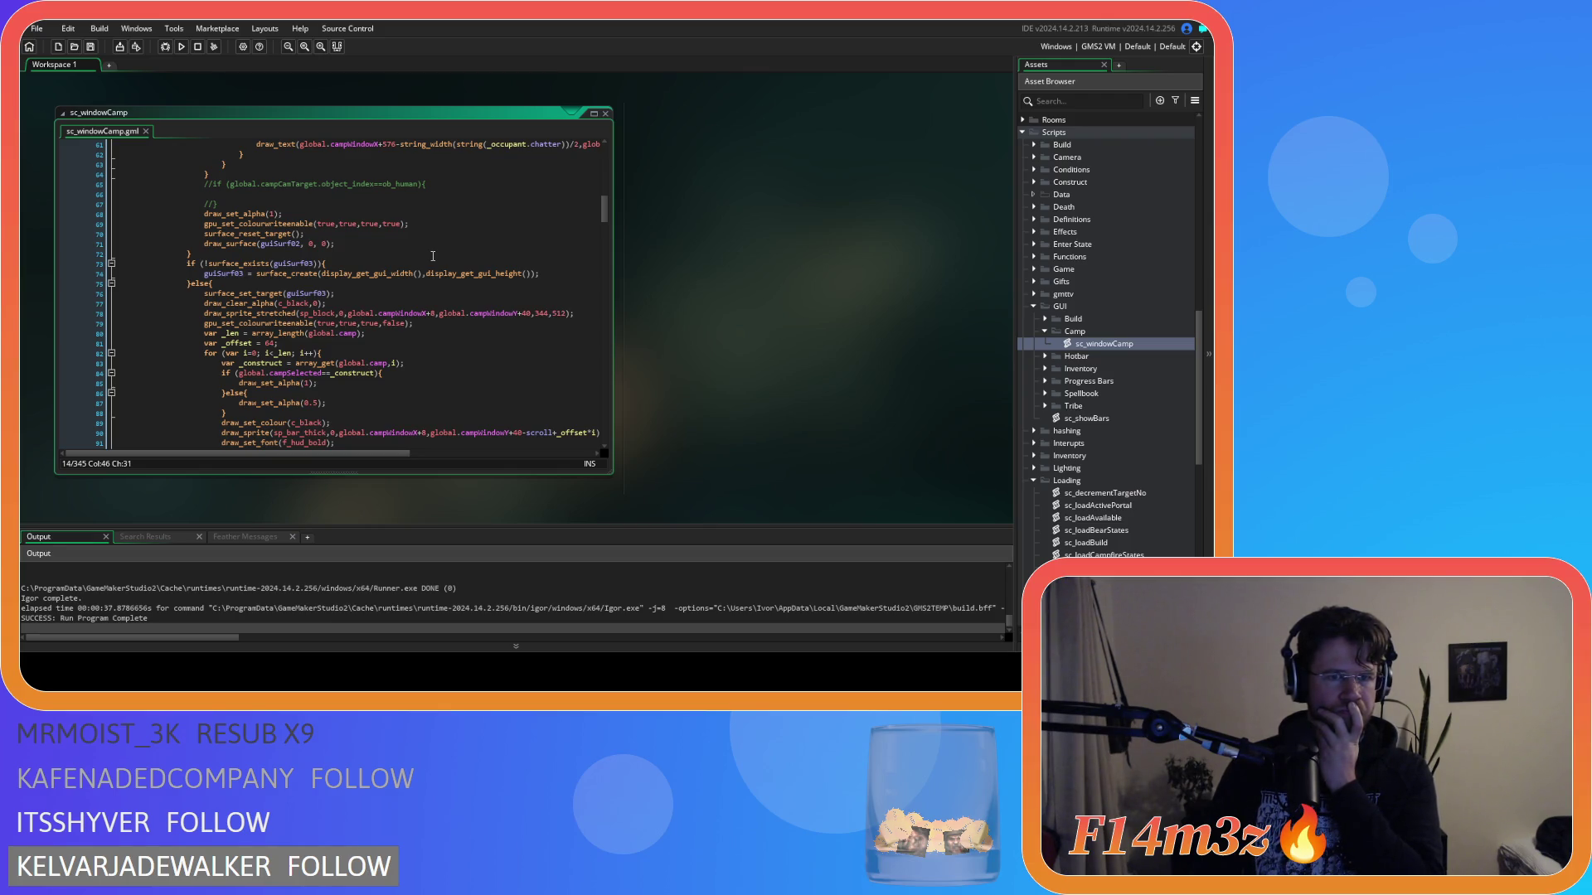
{"action": "left_click", "coordinate": [415, 324]}
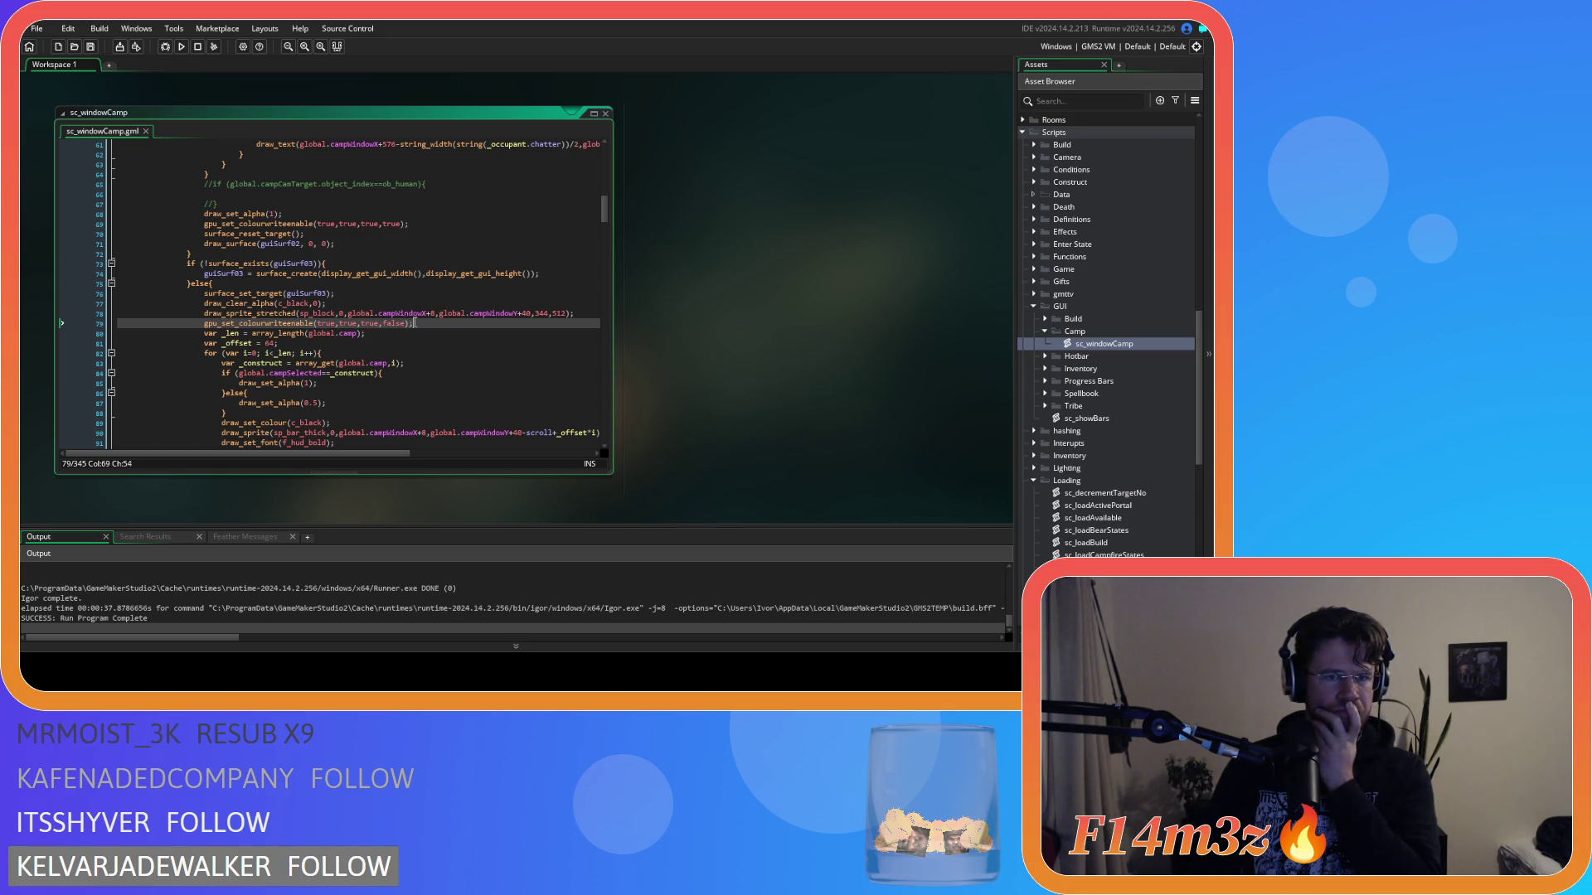
{"action": "scroll", "coordinate": [415, 323], "scroll_direction": "up", "scroll_amount": 3}
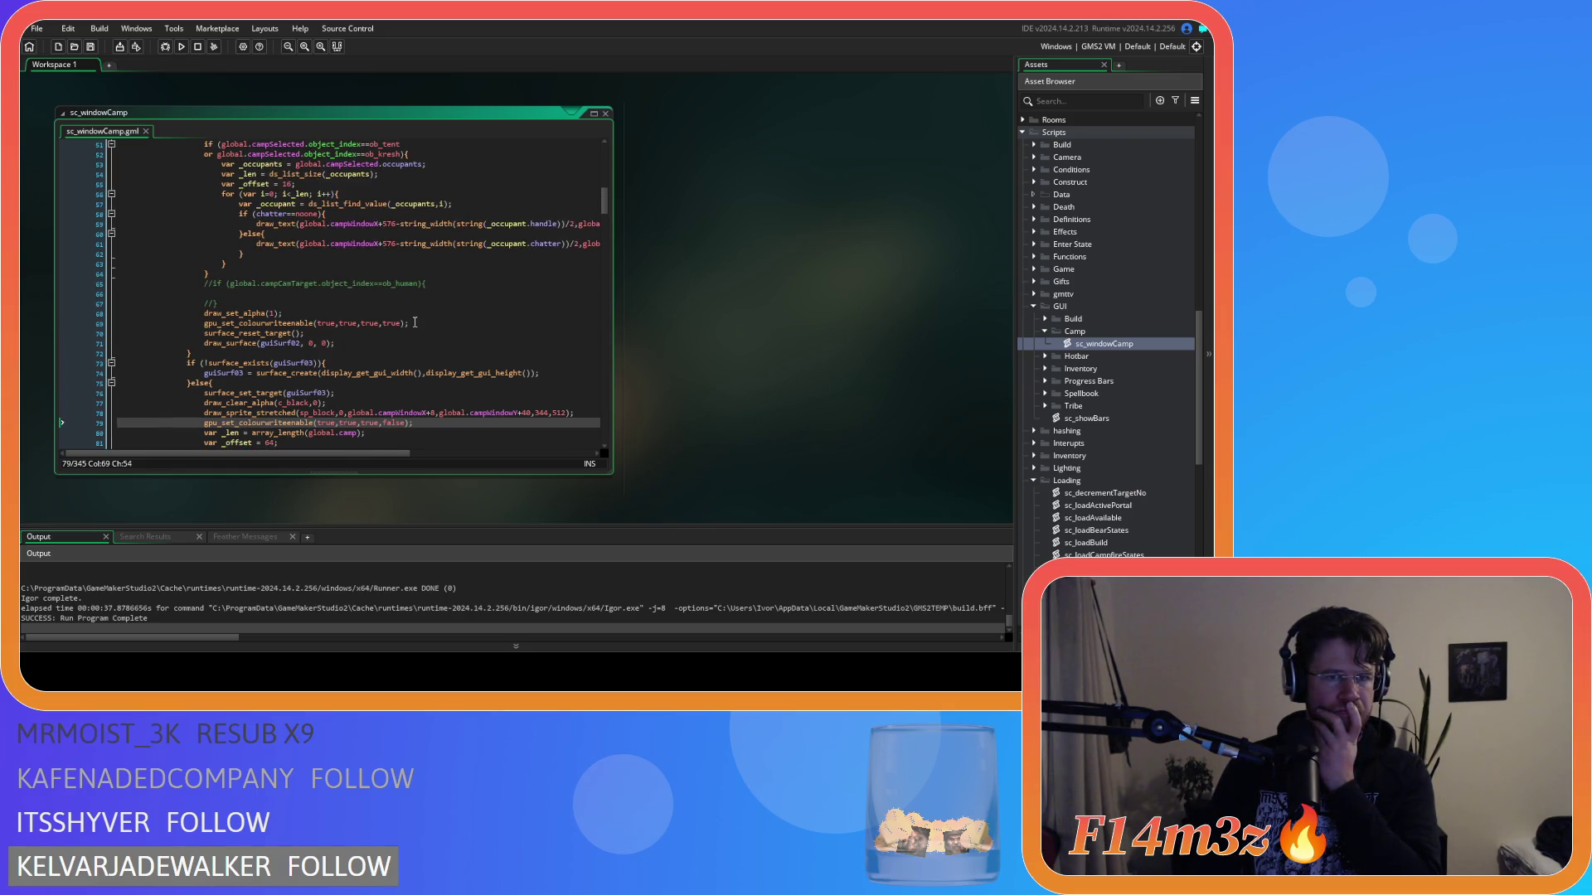
{"action": "left_click", "coordinate": [415, 323]}
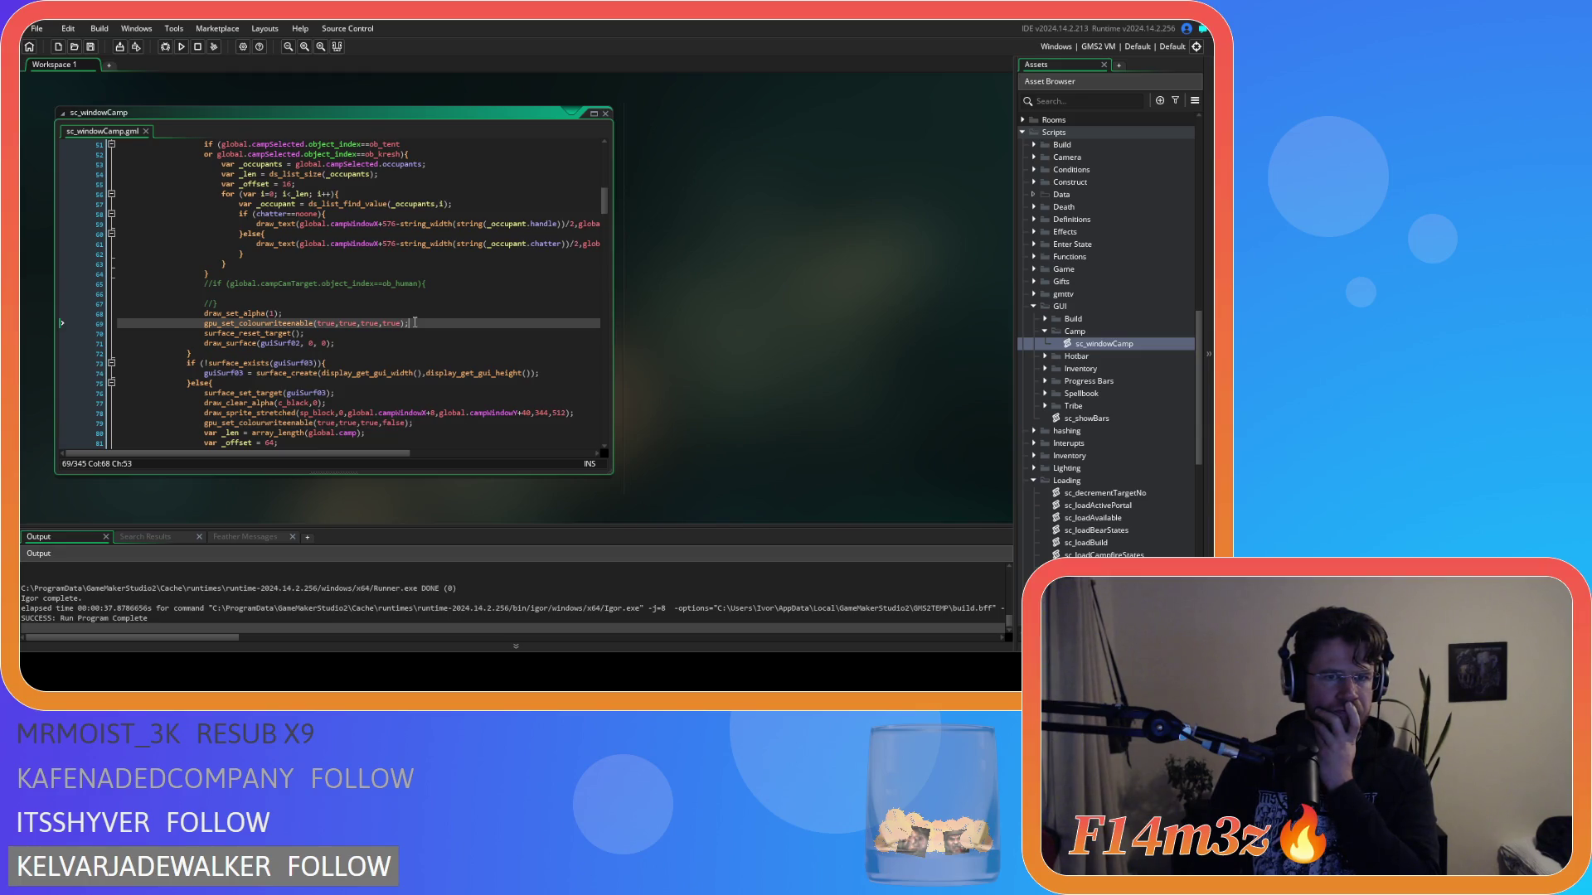
{"action": "scroll", "coordinate": [414, 323], "scroll_direction": "up", "scroll_amount": 15}
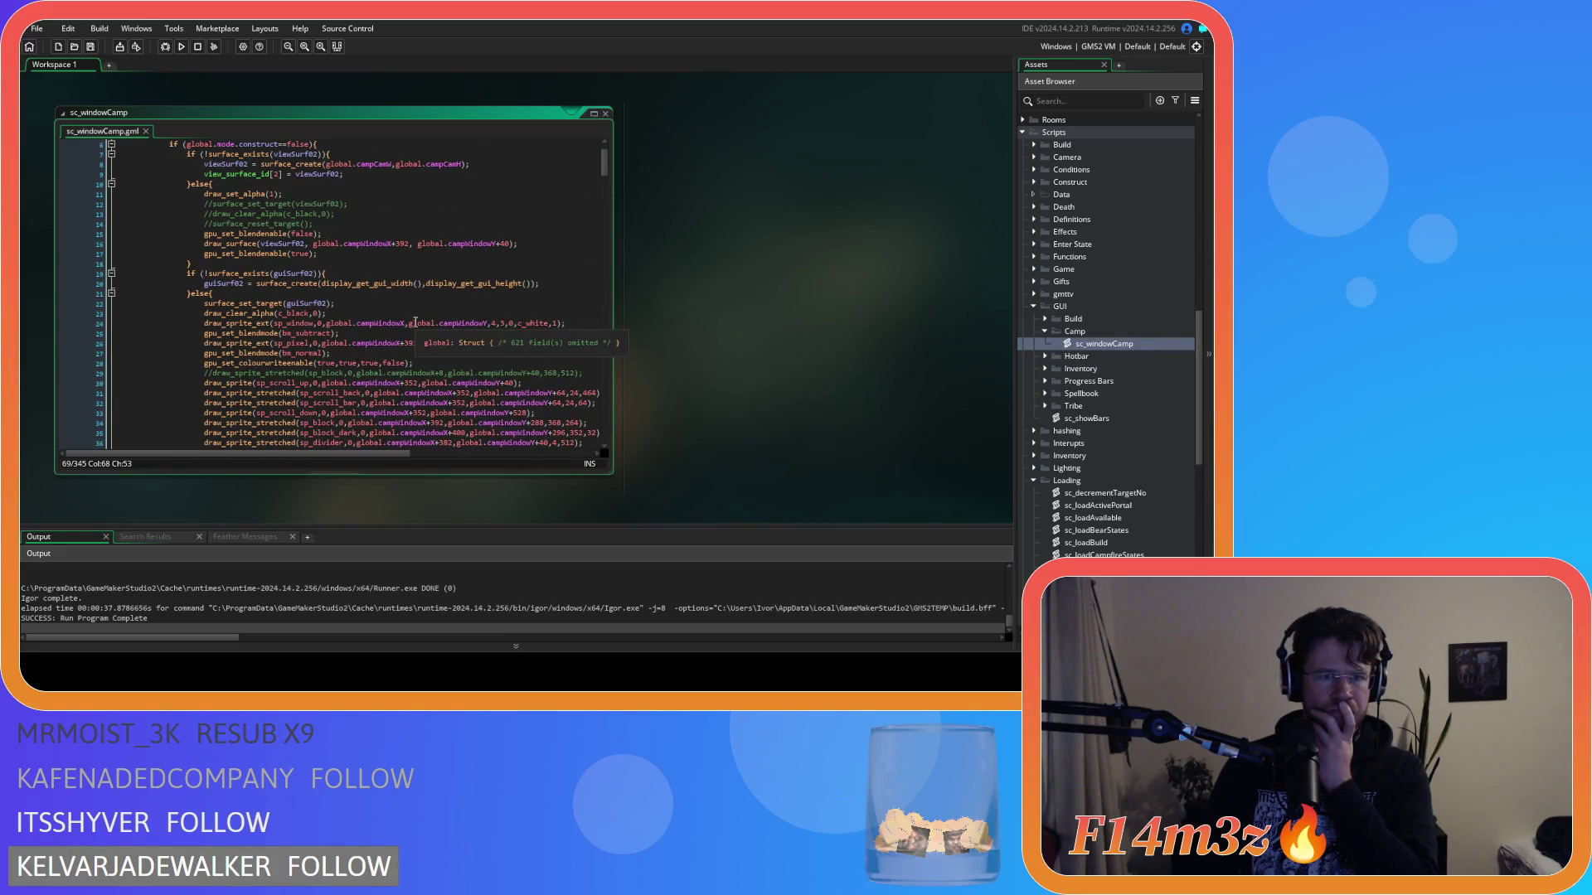
Step: Check the draw_surface and blend-enable calls on lines 14–17, then run the game with F5
{"action": "left_click", "coordinate": [438, 255]}
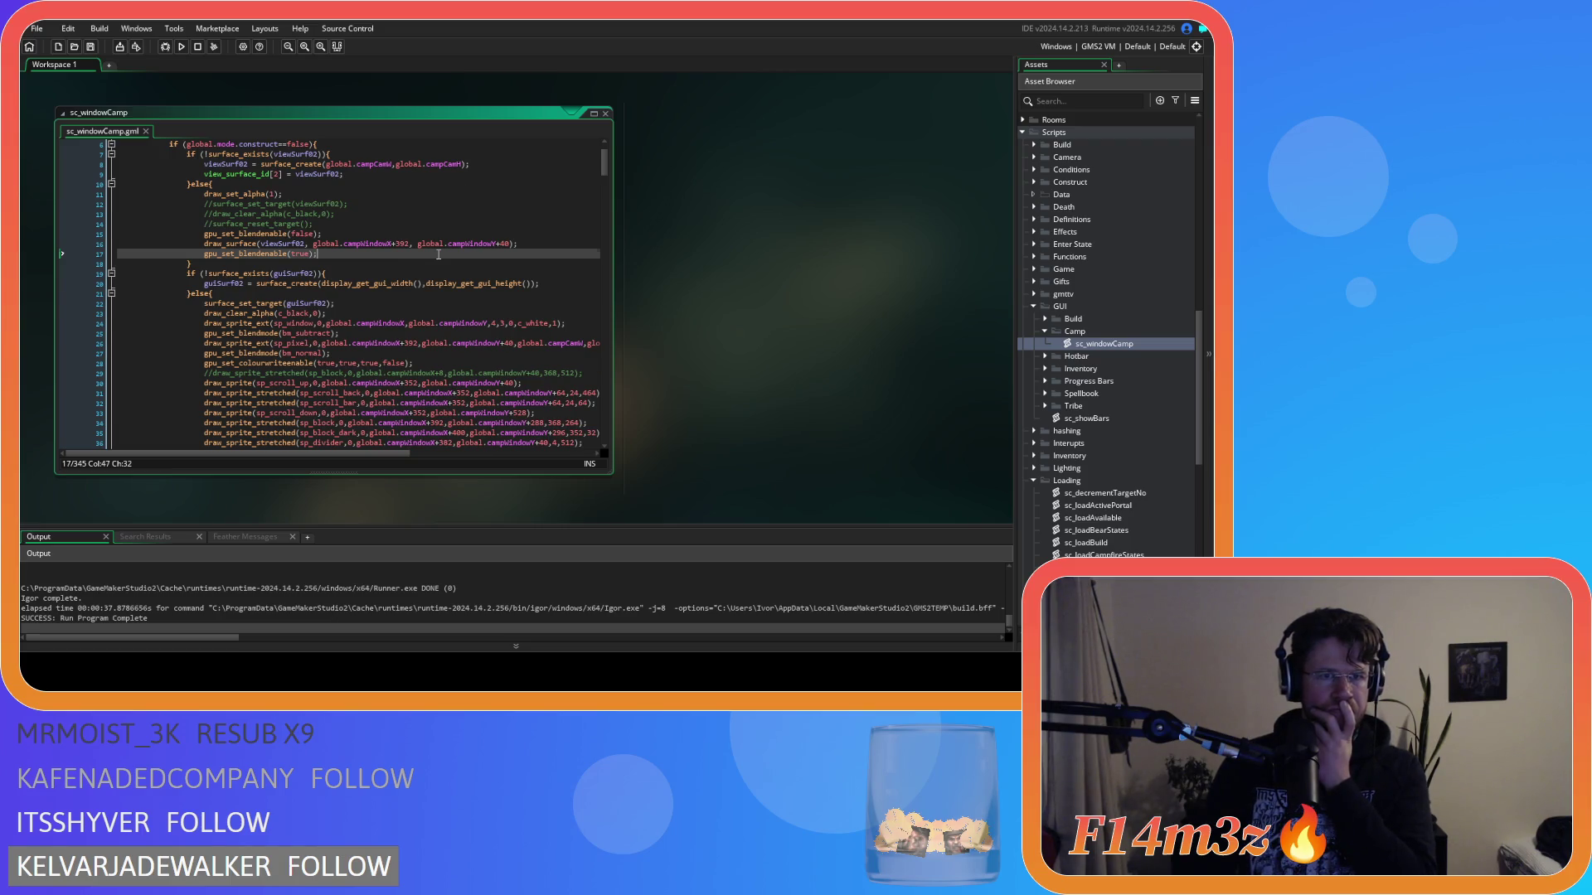
{"action": "scroll", "coordinate": [439, 254], "scroll_direction": "up", "scroll_amount": 2}
{"action": "scroll", "coordinate": [439, 255], "scroll_direction": "down", "scroll_amount": 15}
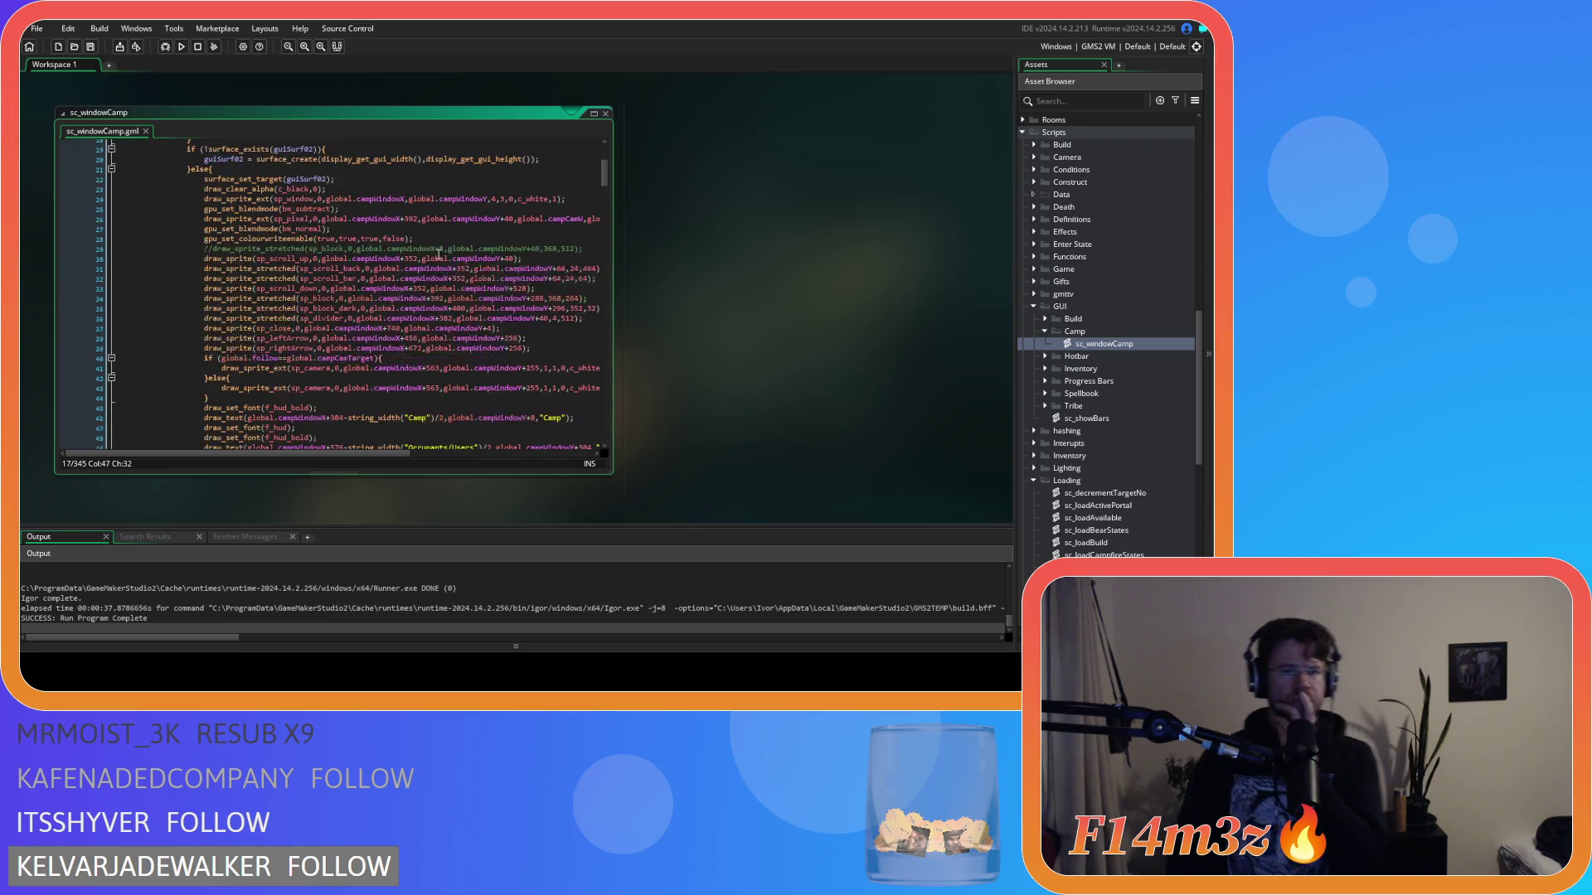
{"action": "scroll", "coordinate": [440, 246], "scroll_direction": "down", "scroll_amount": 6}
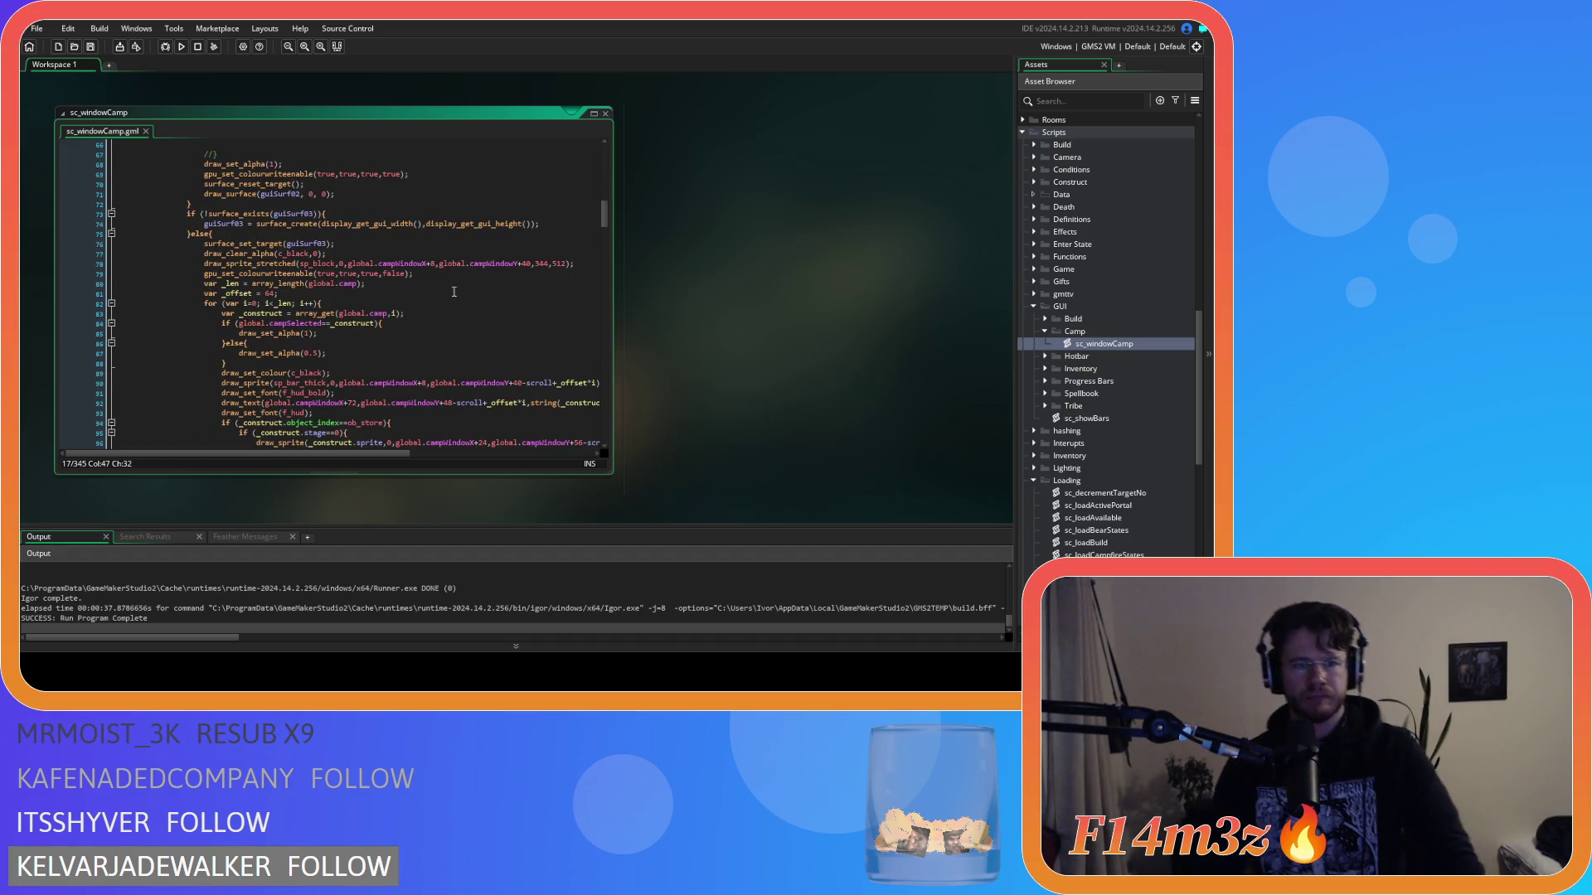
{"action": "left_click_drag", "start_coordinate": [610, 218], "coordinate": [607, 157]}
{"action": "left_click", "coordinate": [269, 204]}
{"action": "left_click", "coordinate": [474, 277]}
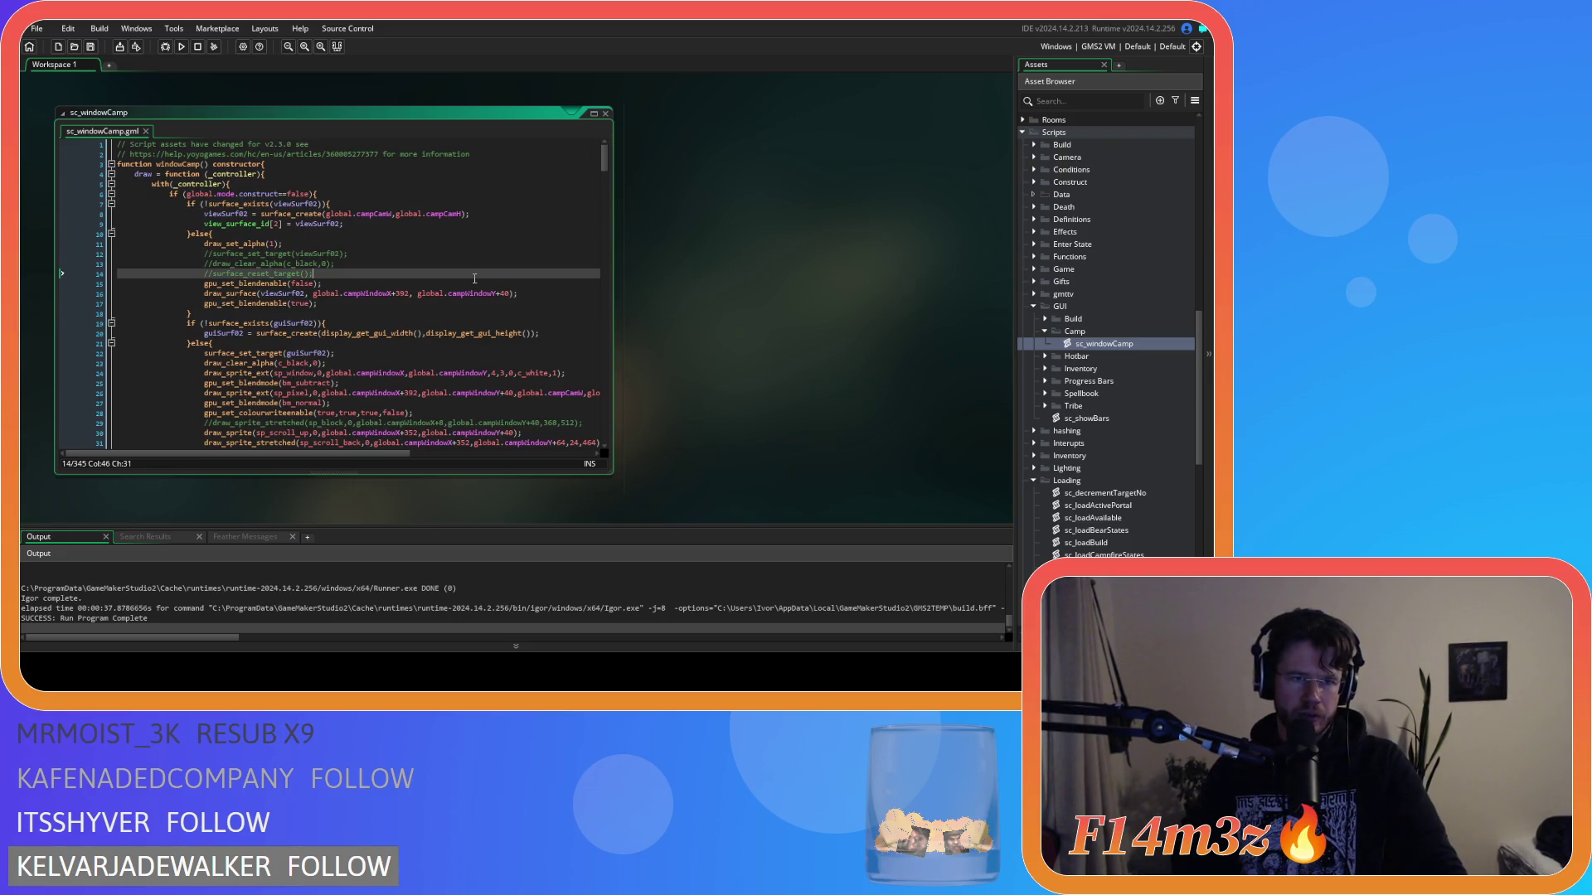
{"action": "left_click", "coordinate": [348, 285]}
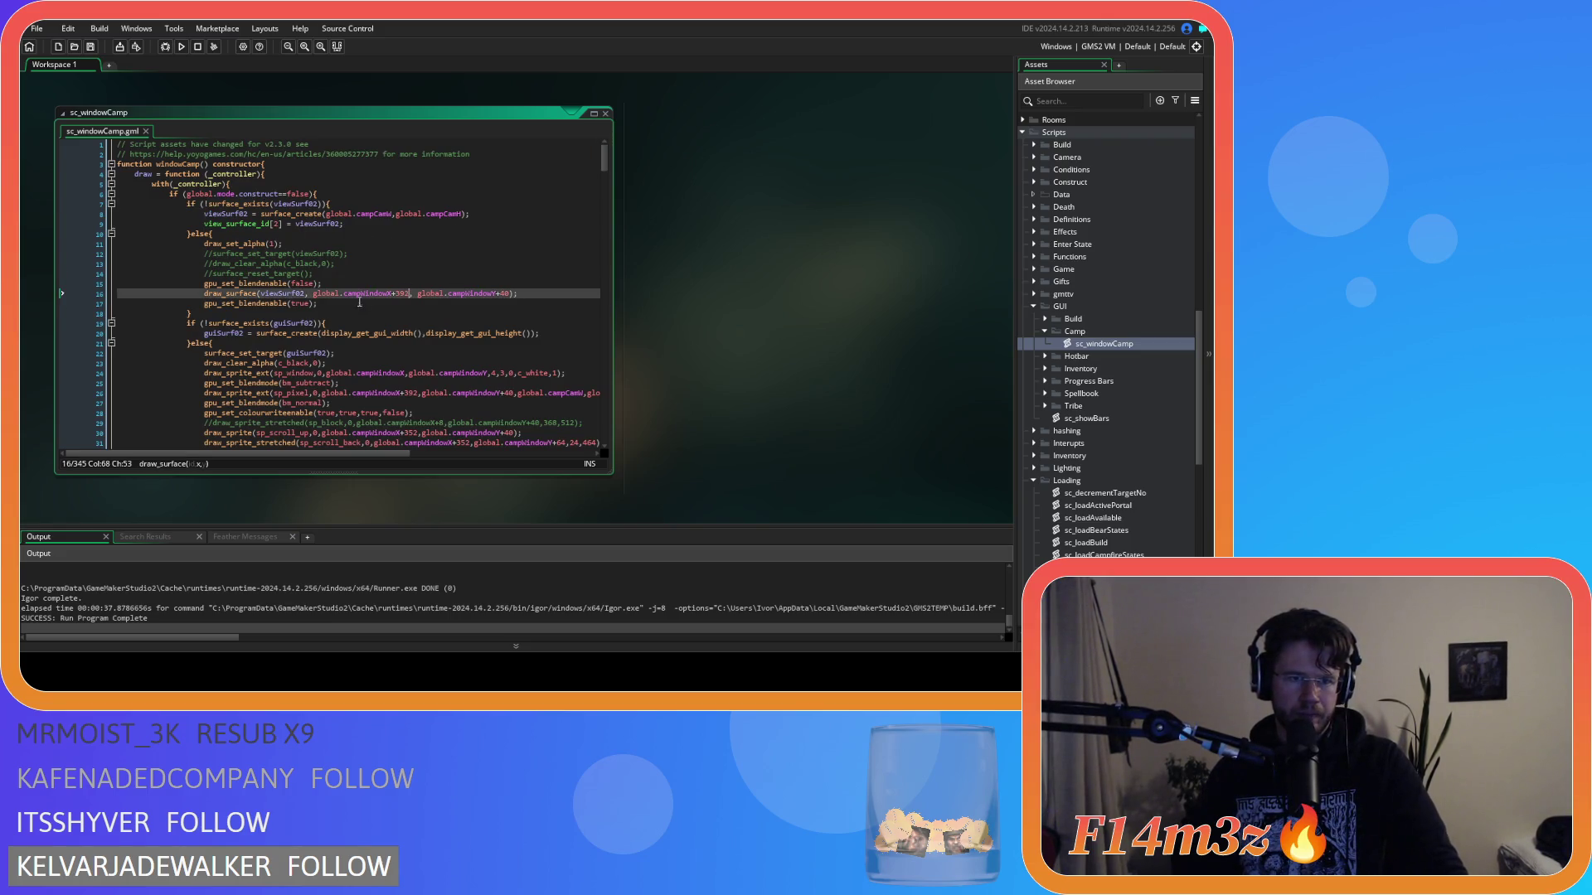
{"action": "left_click", "coordinate": [362, 305]}
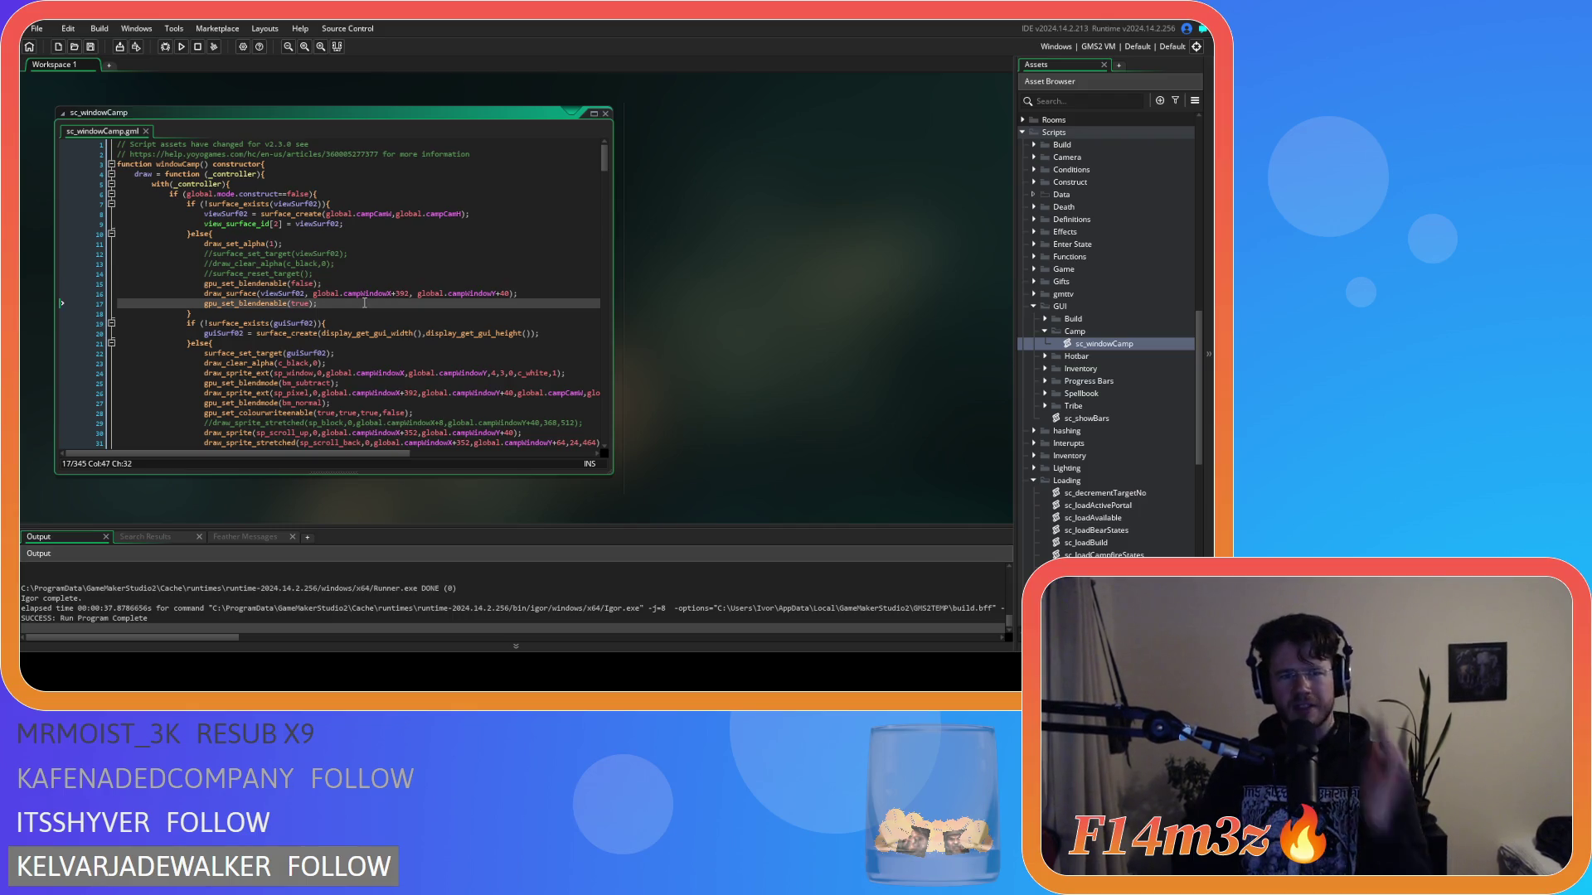
{"action": "key", "text": "F5"}
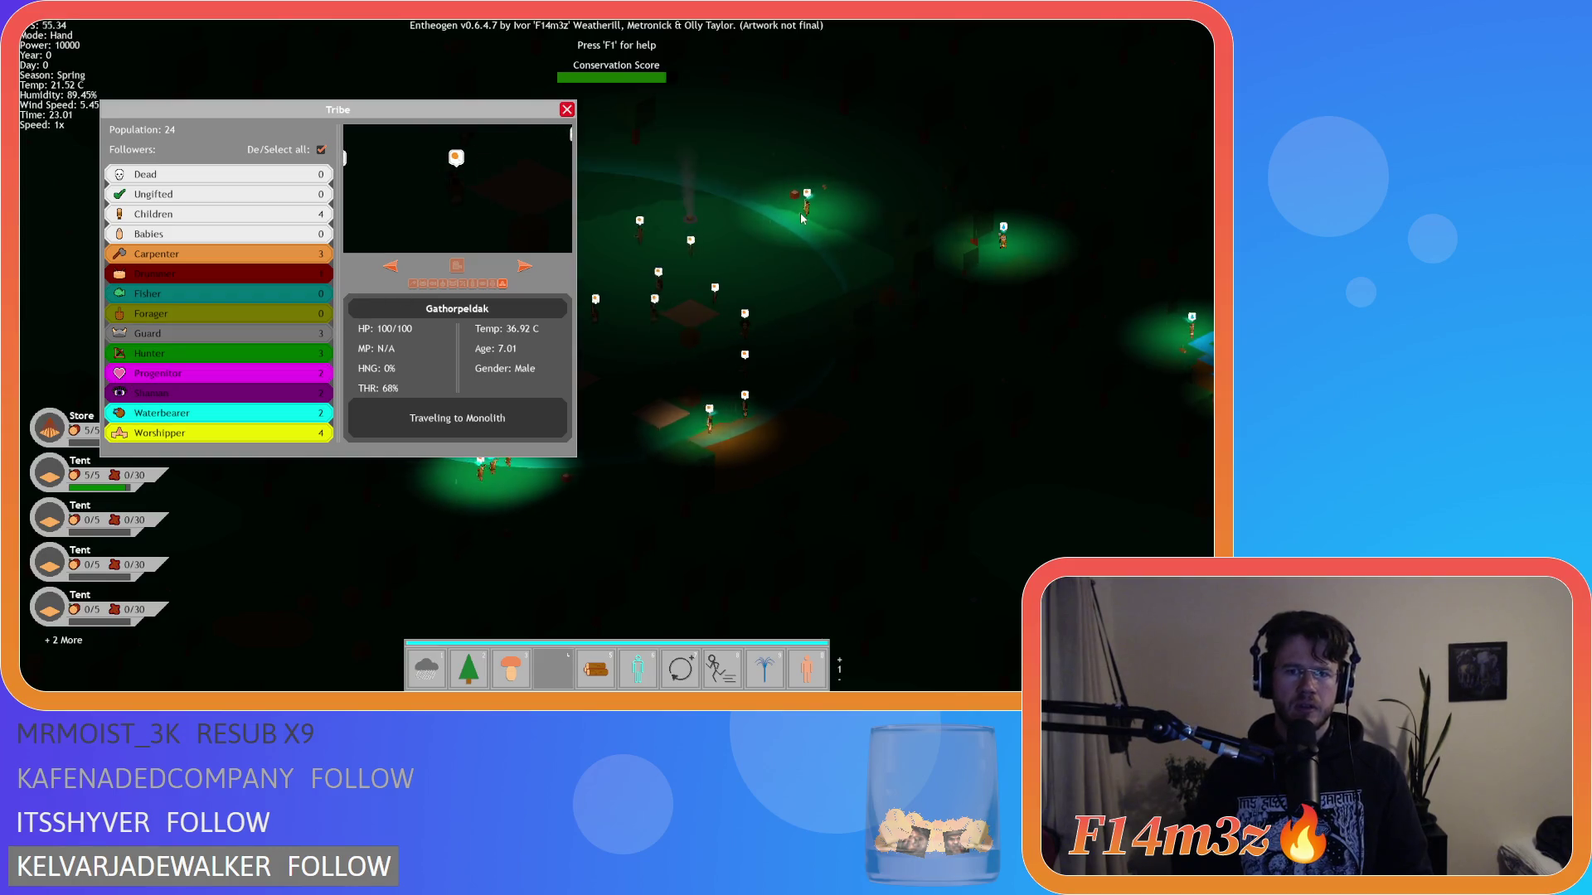
Step: Inspect two followers in the Tribe window, including the campfire drummer, then quit the game
{"action": "left_click", "coordinate": [1003, 242]}
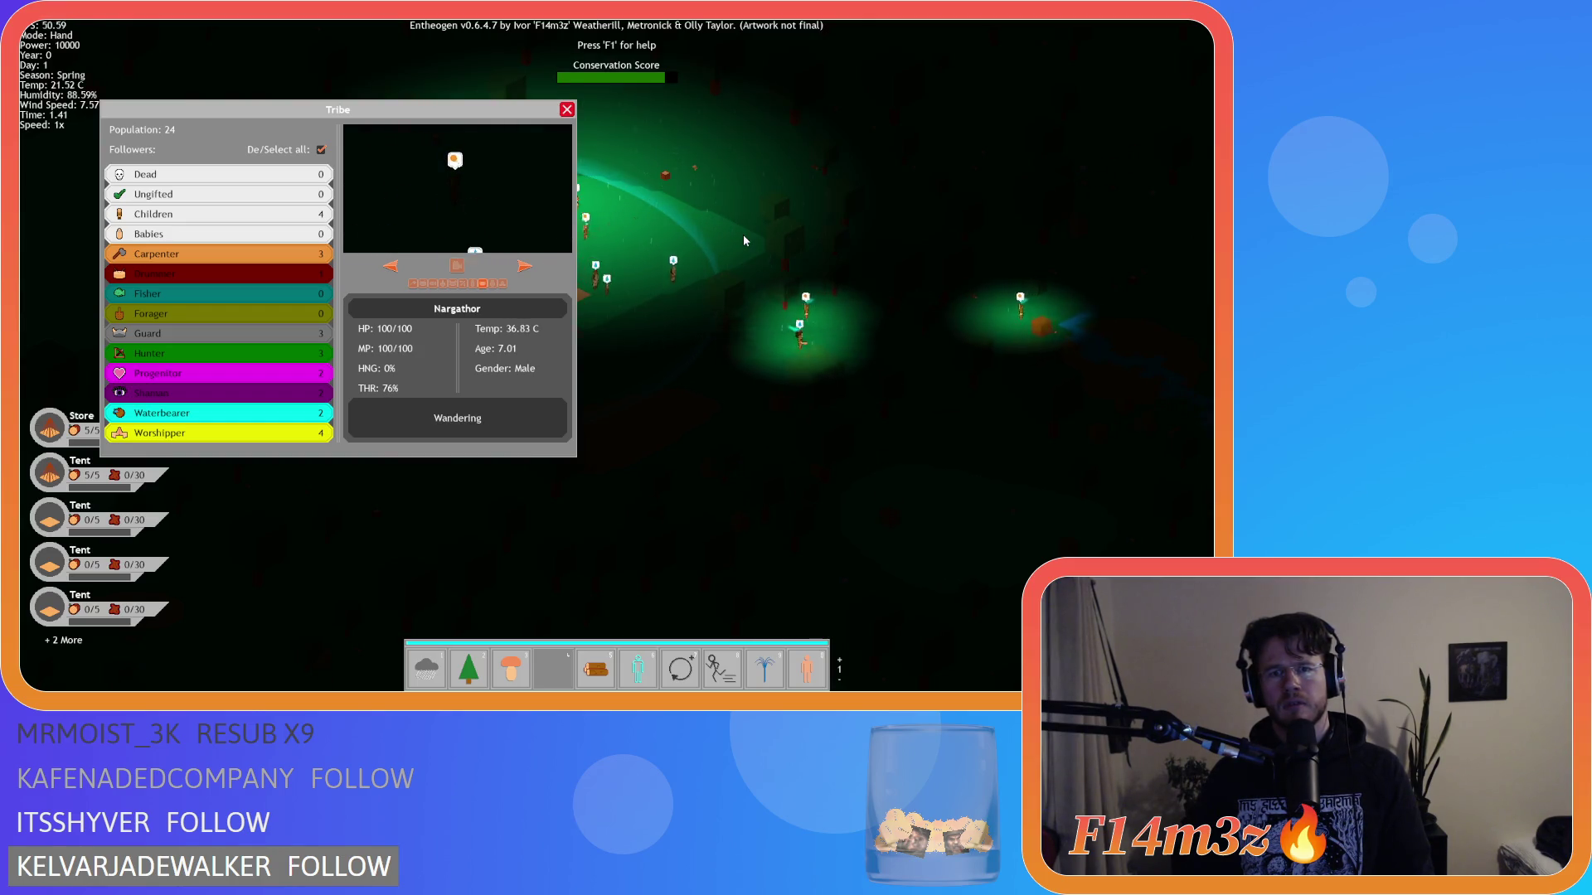
{"action": "key", "text": "a"}
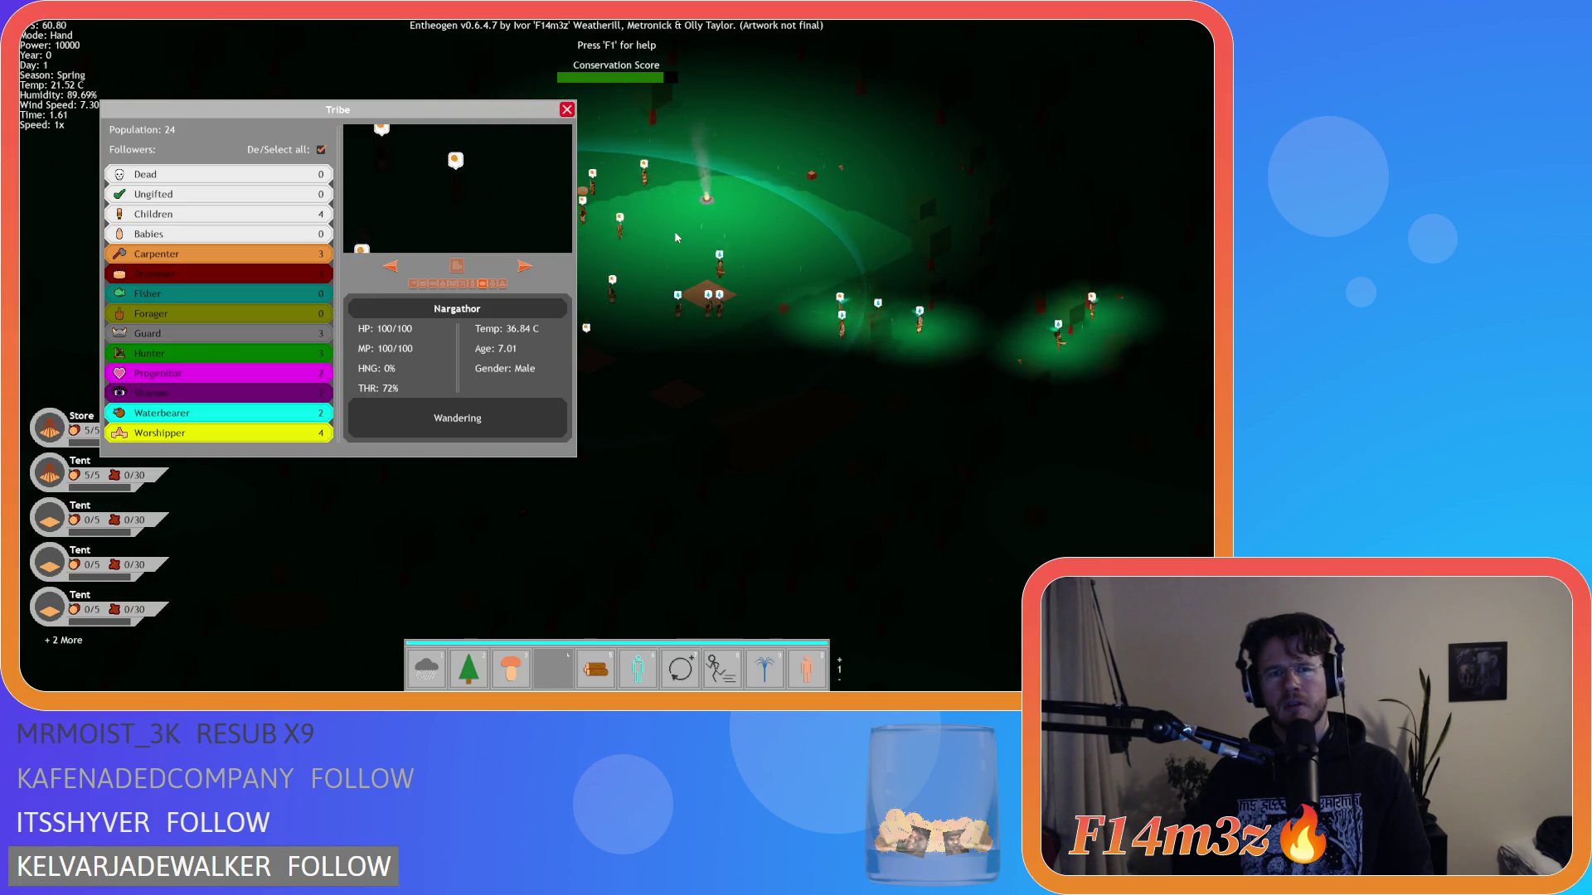
{"action": "key", "text": "w"}
{"action": "key", "text": "a"}
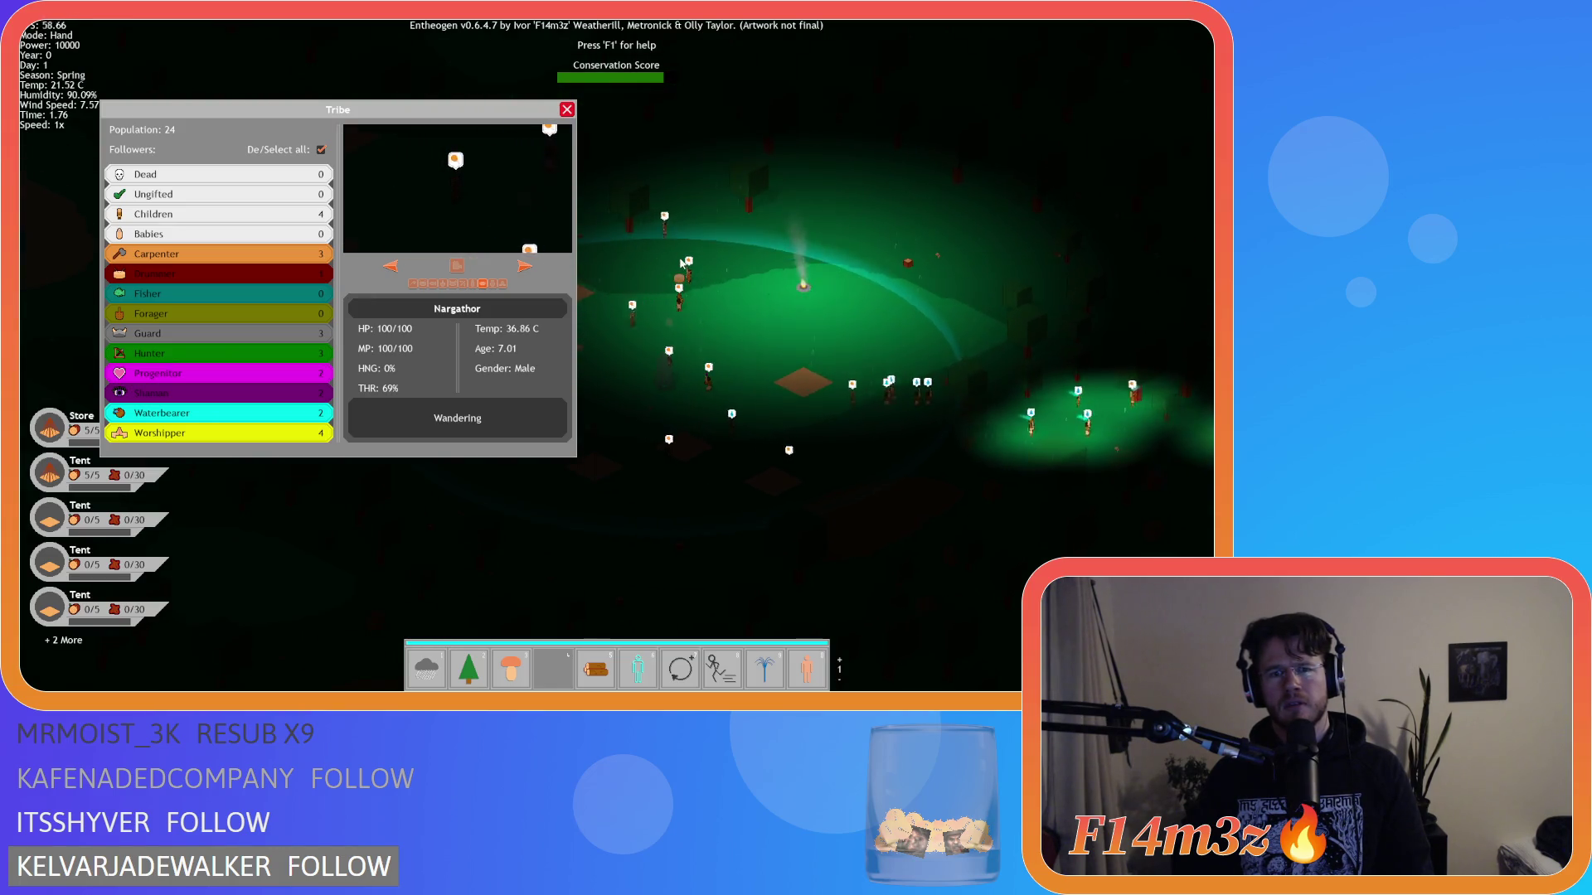
{"action": "left_click", "coordinate": [683, 266]}
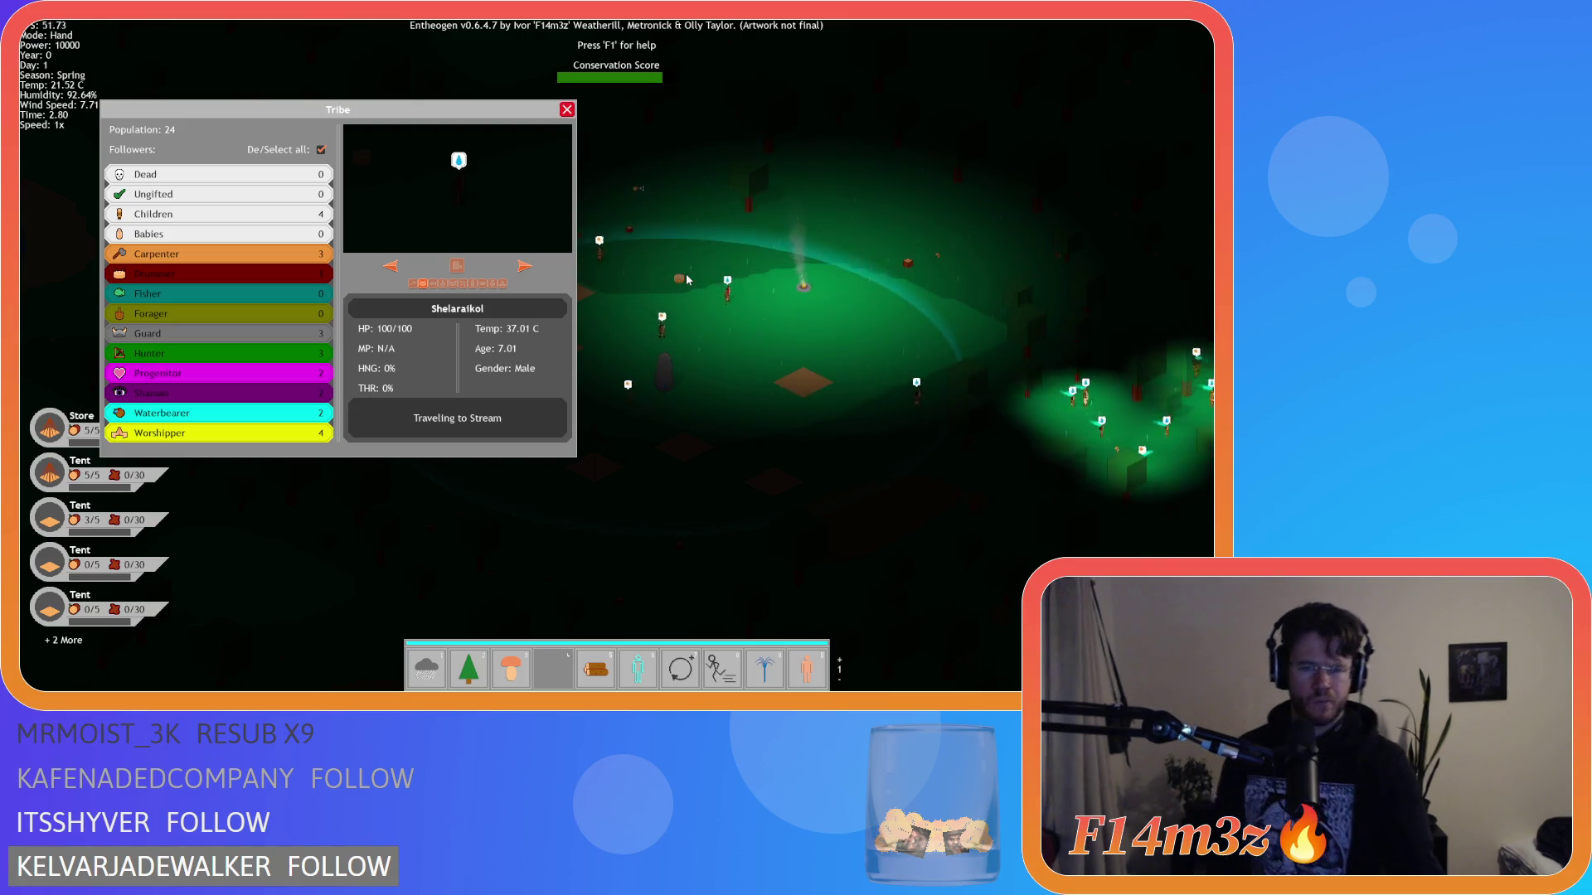
{"action": "key", "text": "Escape"}
{"action": "key", "text": "Escape"}
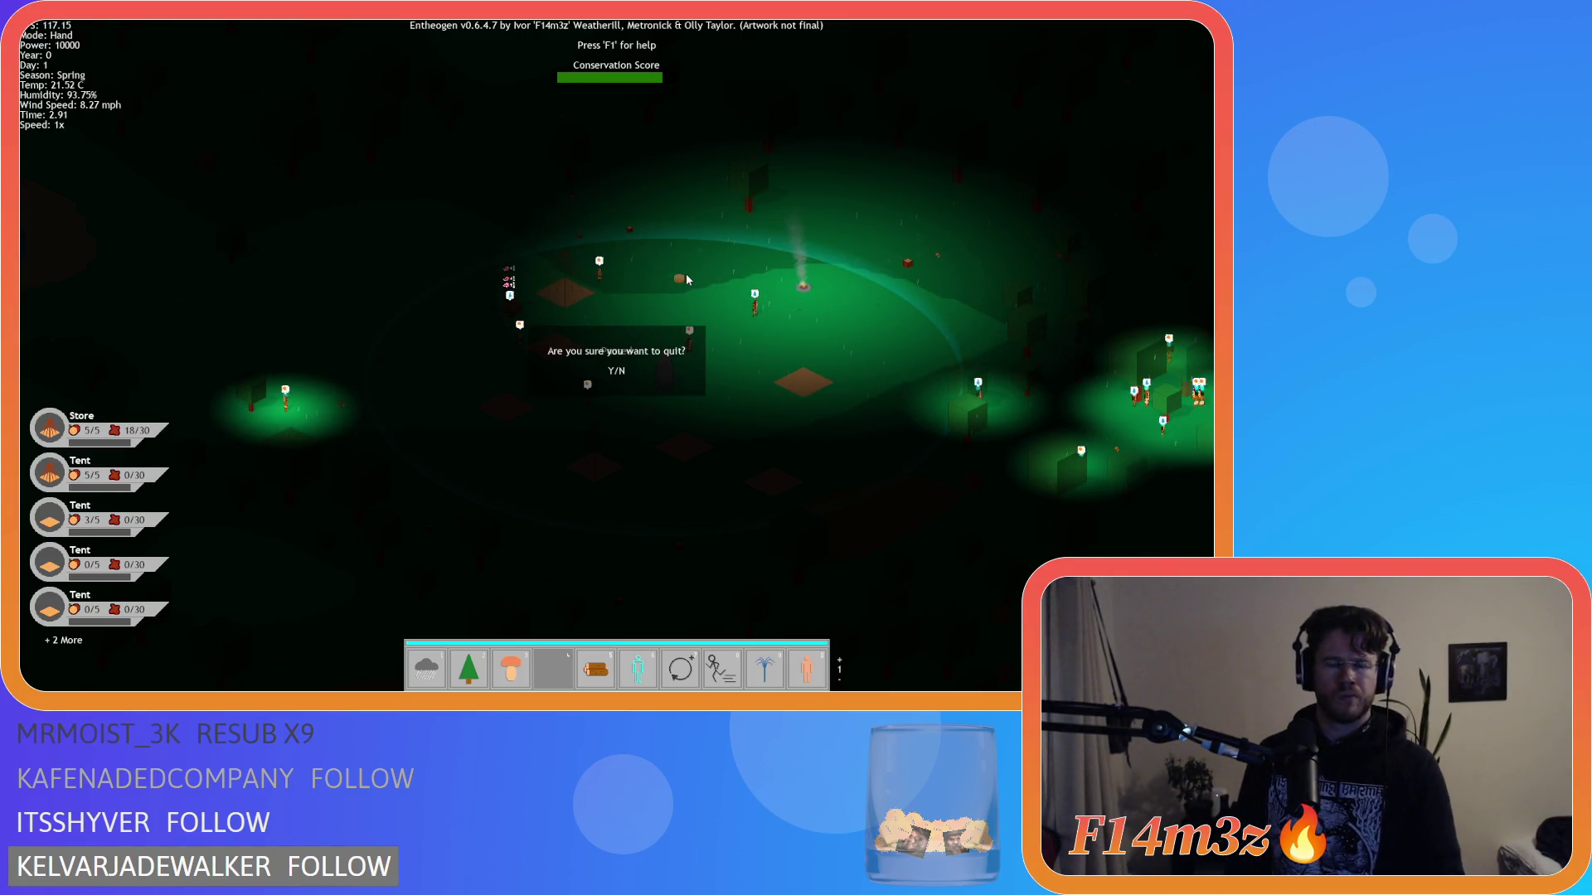
{"action": "key", "text": "y"}
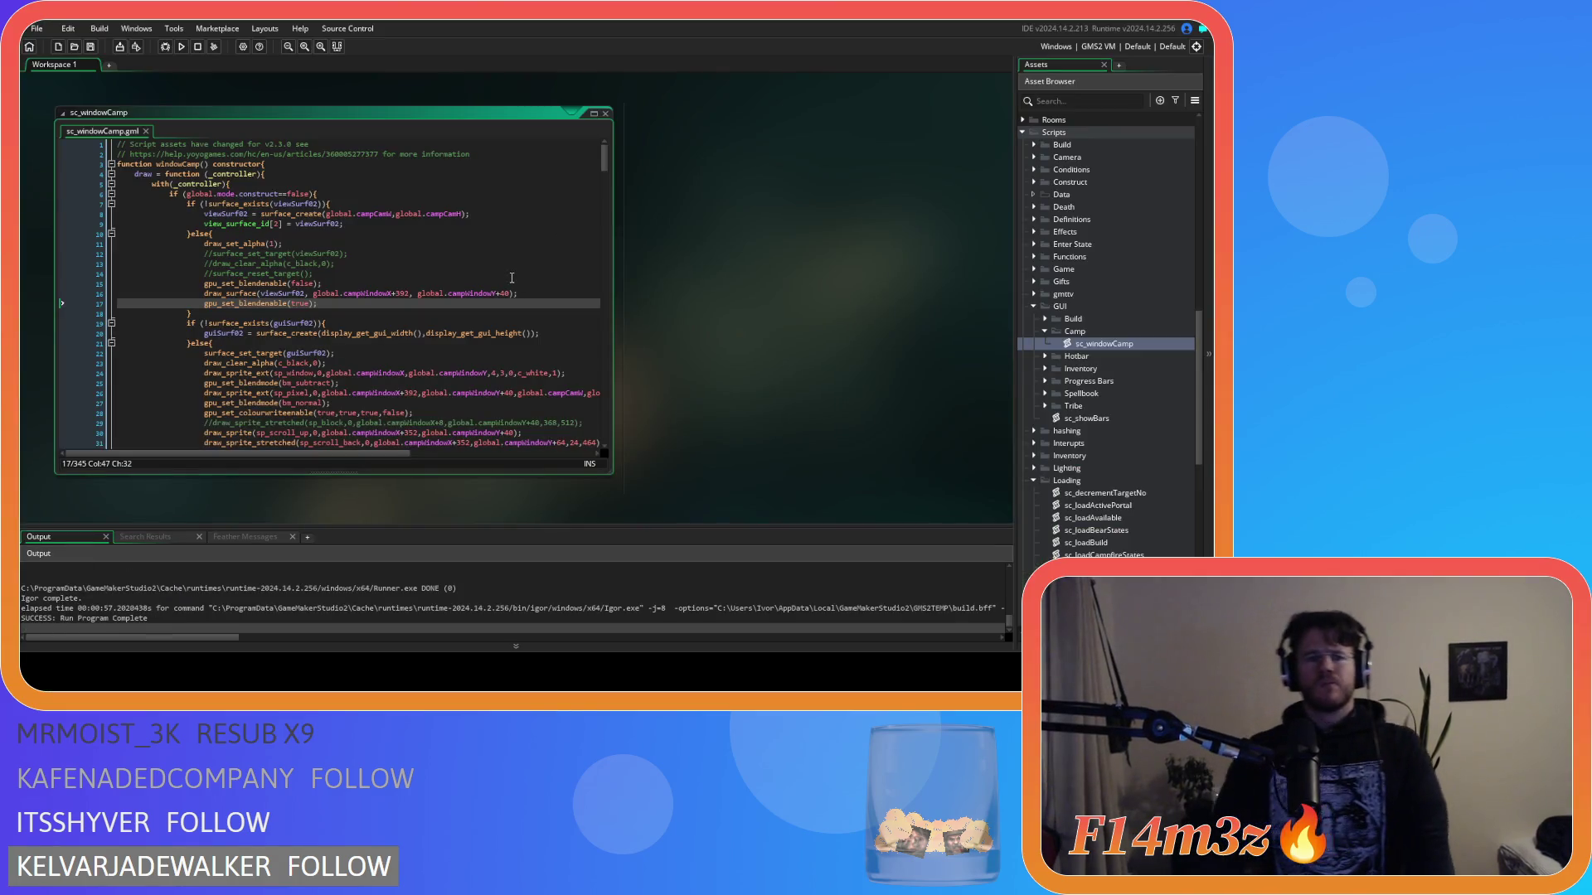
{"action": "scroll", "coordinate": [487, 266], "scroll_direction": "down", "scroll_amount": 10}
{"action": "scroll", "coordinate": [487, 266], "scroll_direction": "down", "scroll_amount": 10}
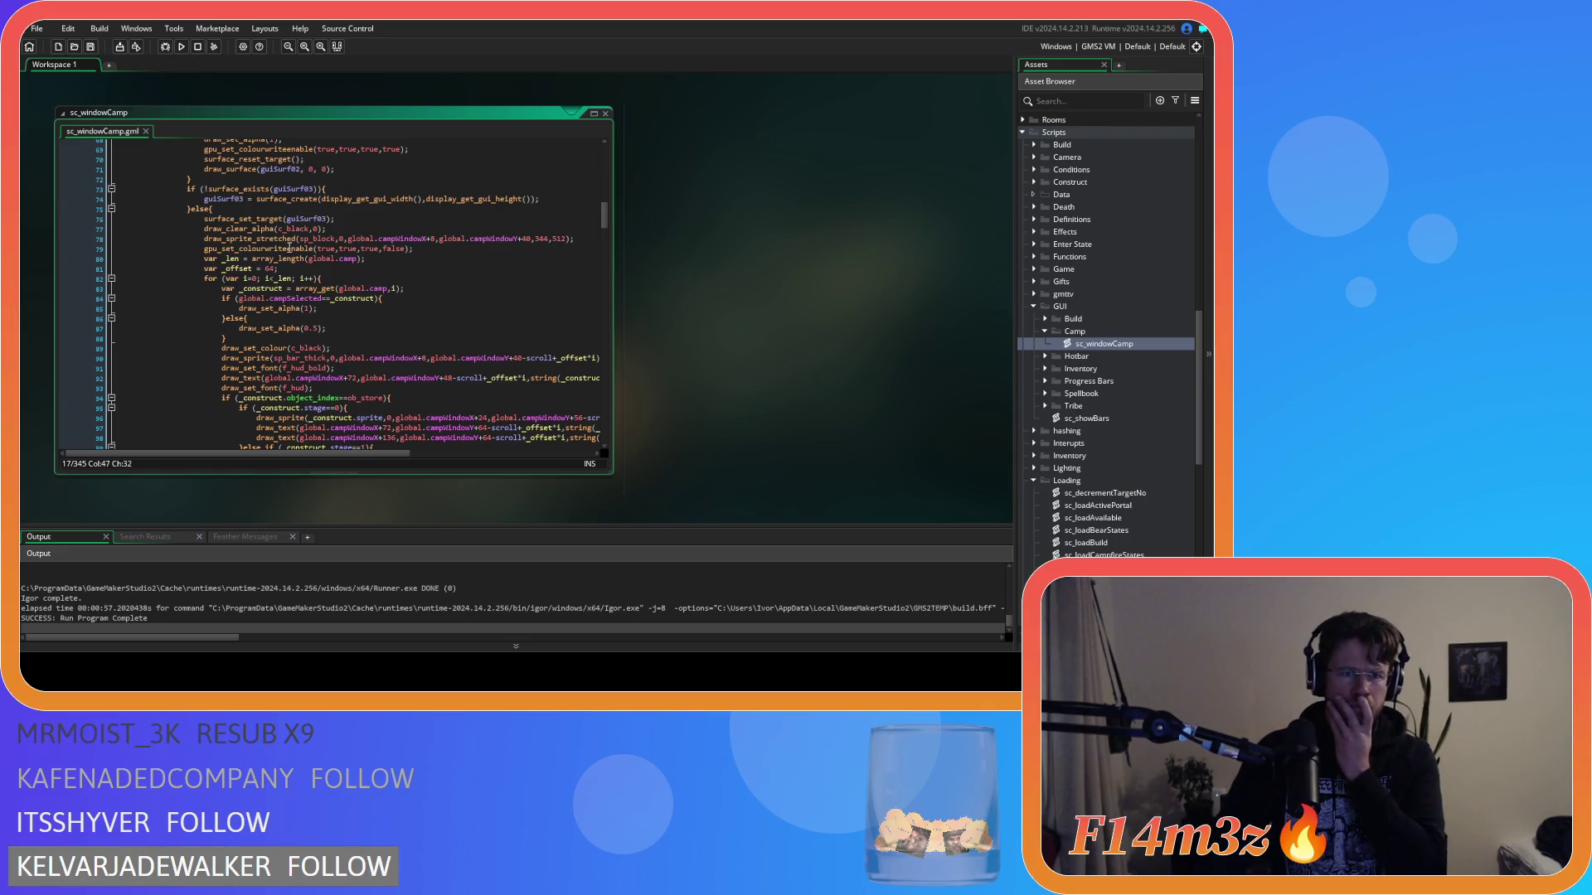
{"action": "left_click", "coordinate": [487, 248]}
{"action": "scroll", "coordinate": [488, 249], "scroll_direction": "down", "scroll_amount": 13}
{"action": "scroll", "coordinate": [488, 248], "scroll_direction": "up", "scroll_amount": 6}
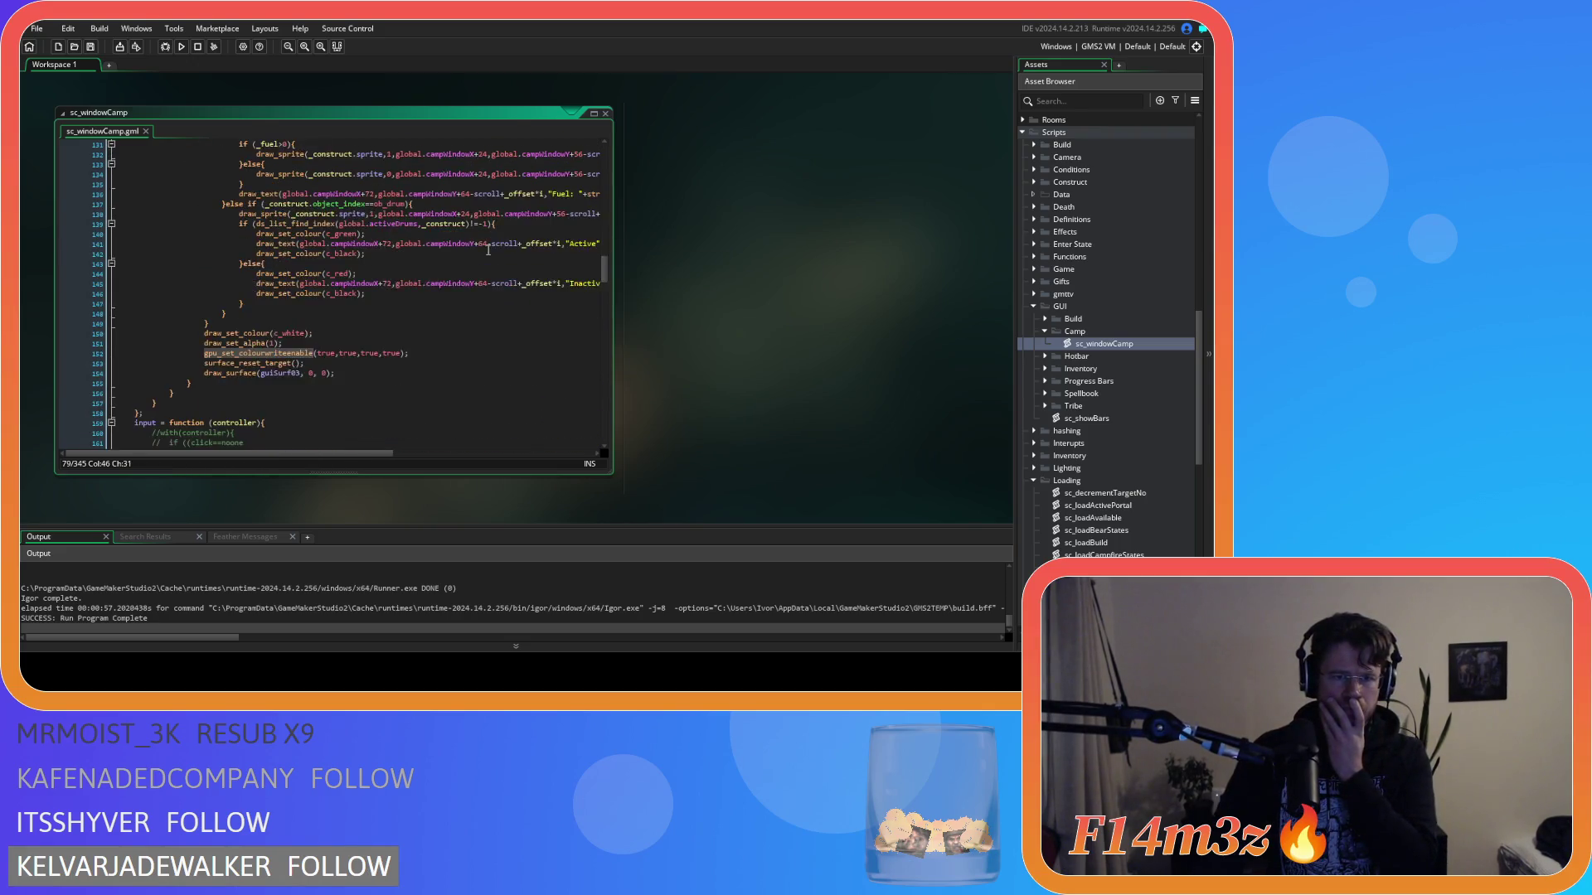
{"action": "scroll", "coordinate": [489, 249], "scroll_direction": "up", "scroll_amount": 8}
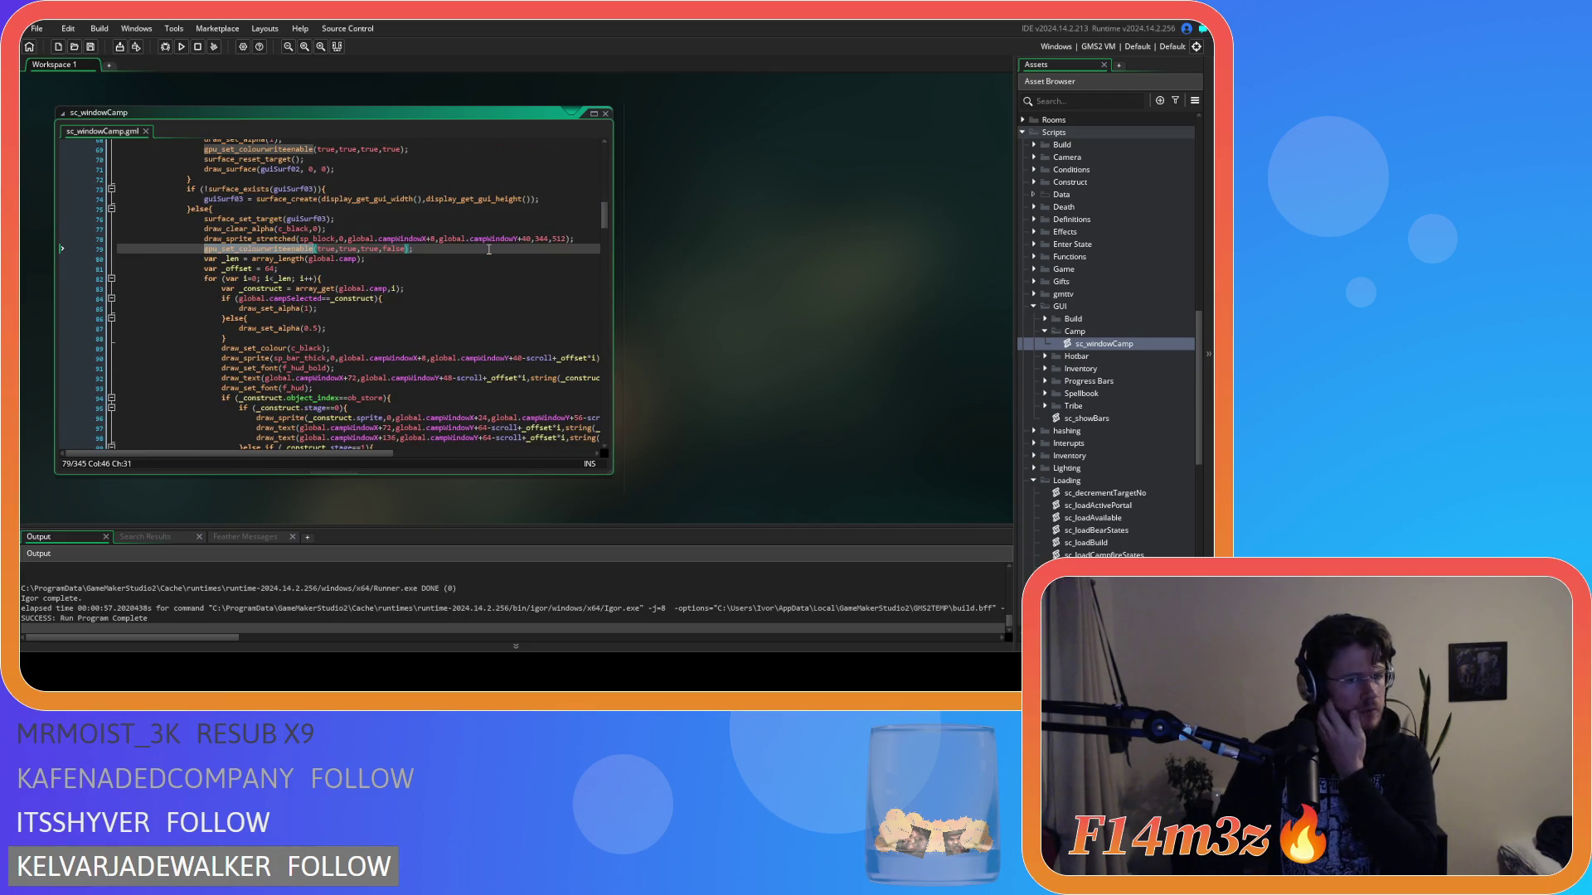
{"action": "scroll", "coordinate": [489, 249], "scroll_direction": "down", "scroll_amount": 20}
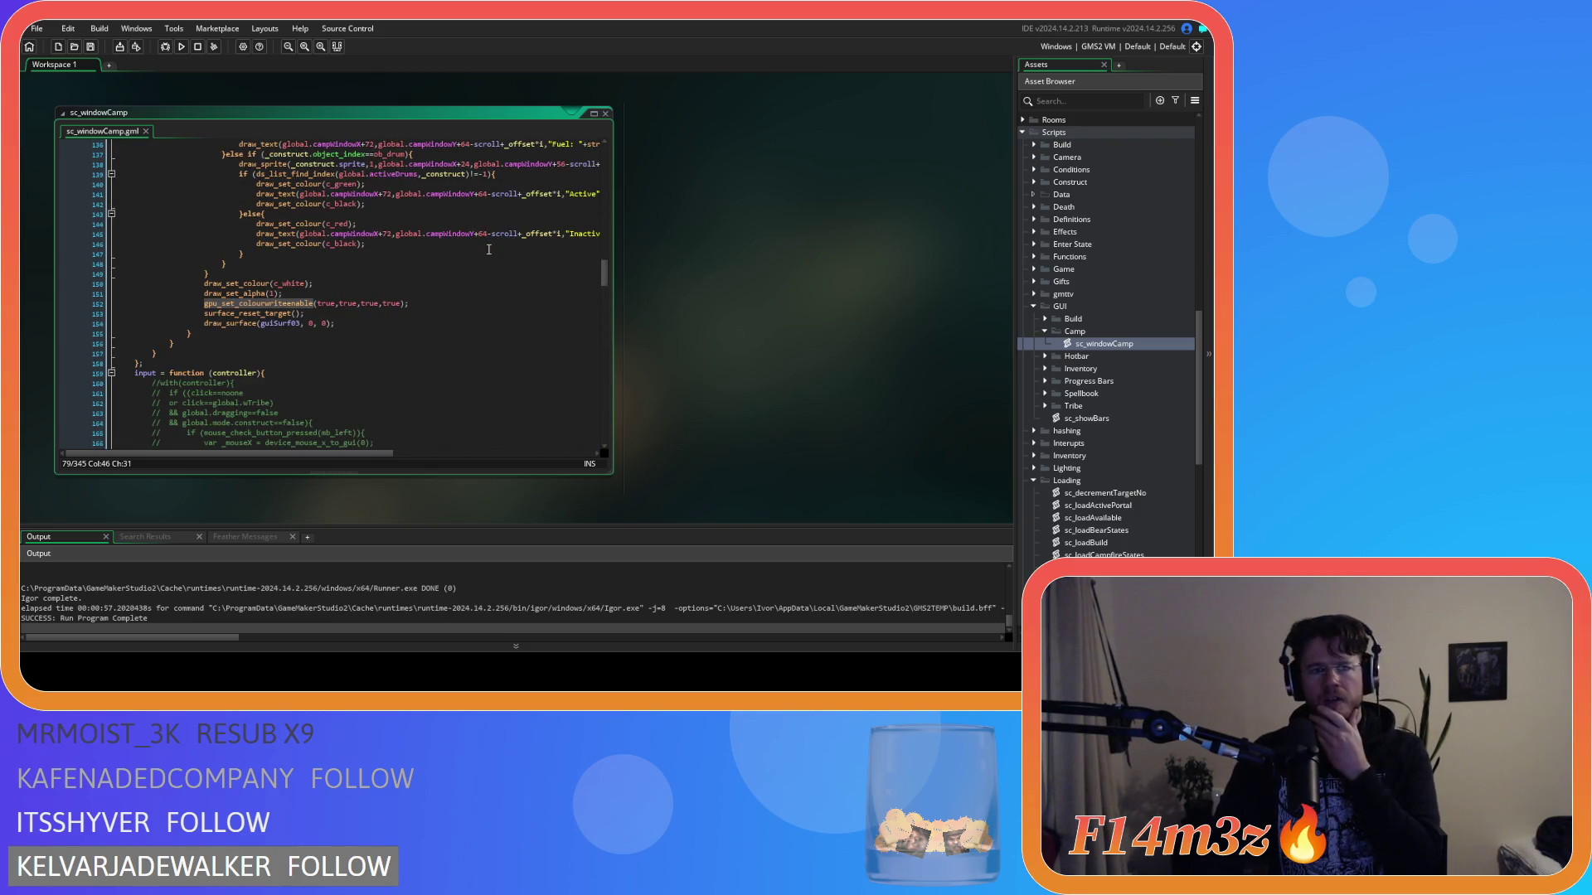
{"action": "scroll", "coordinate": [489, 249], "scroll_direction": "up", "scroll_amount": 20}
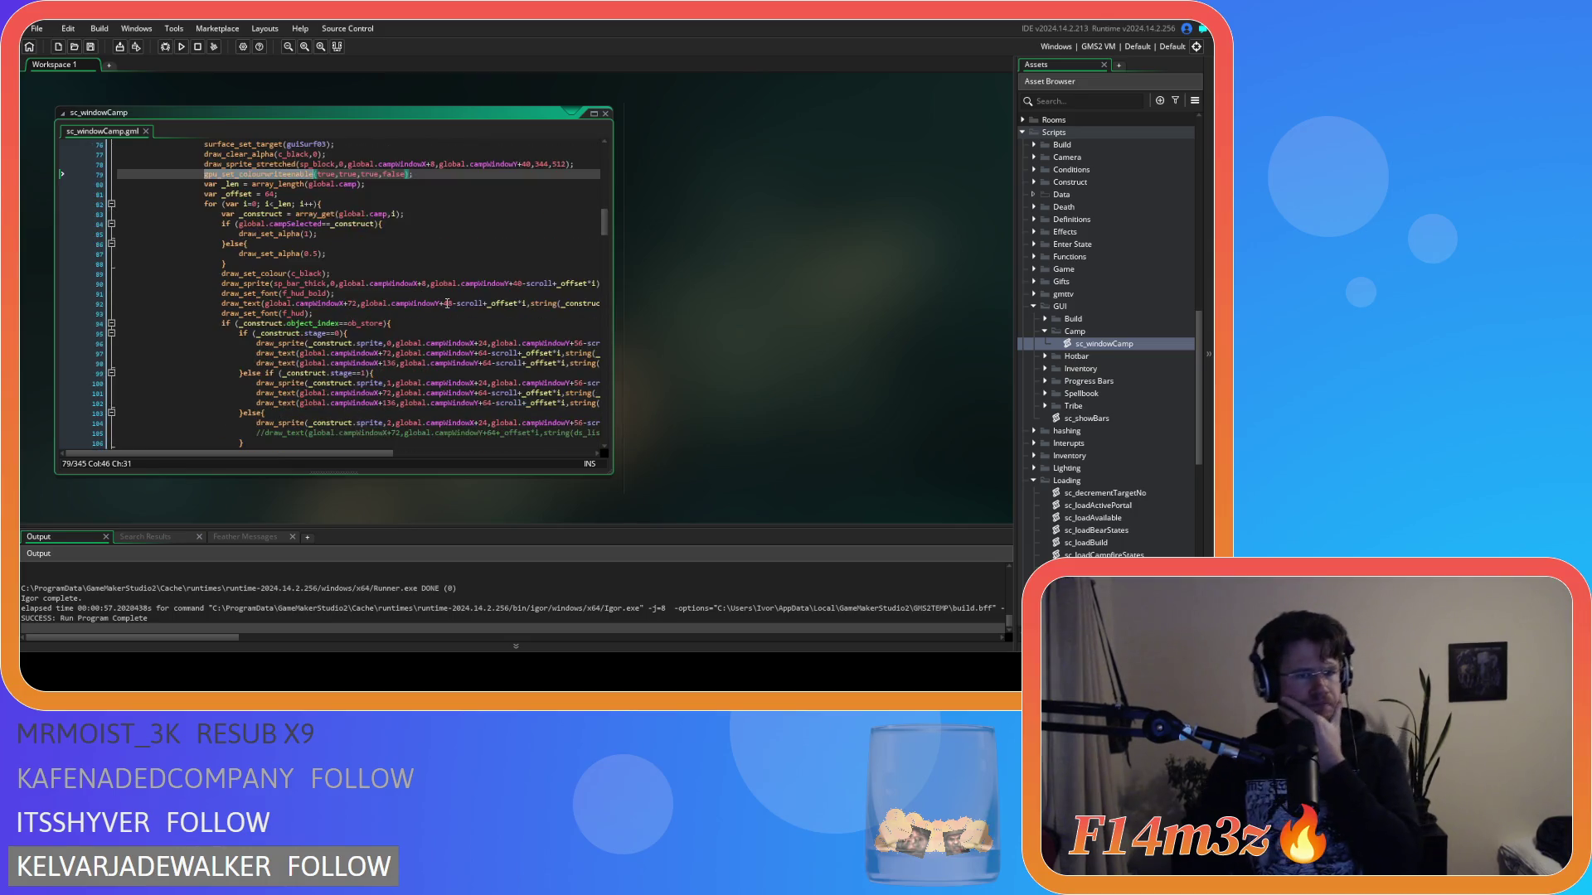
{"action": "scroll", "coordinate": [448, 303], "scroll_direction": "up", "scroll_amount": 3}
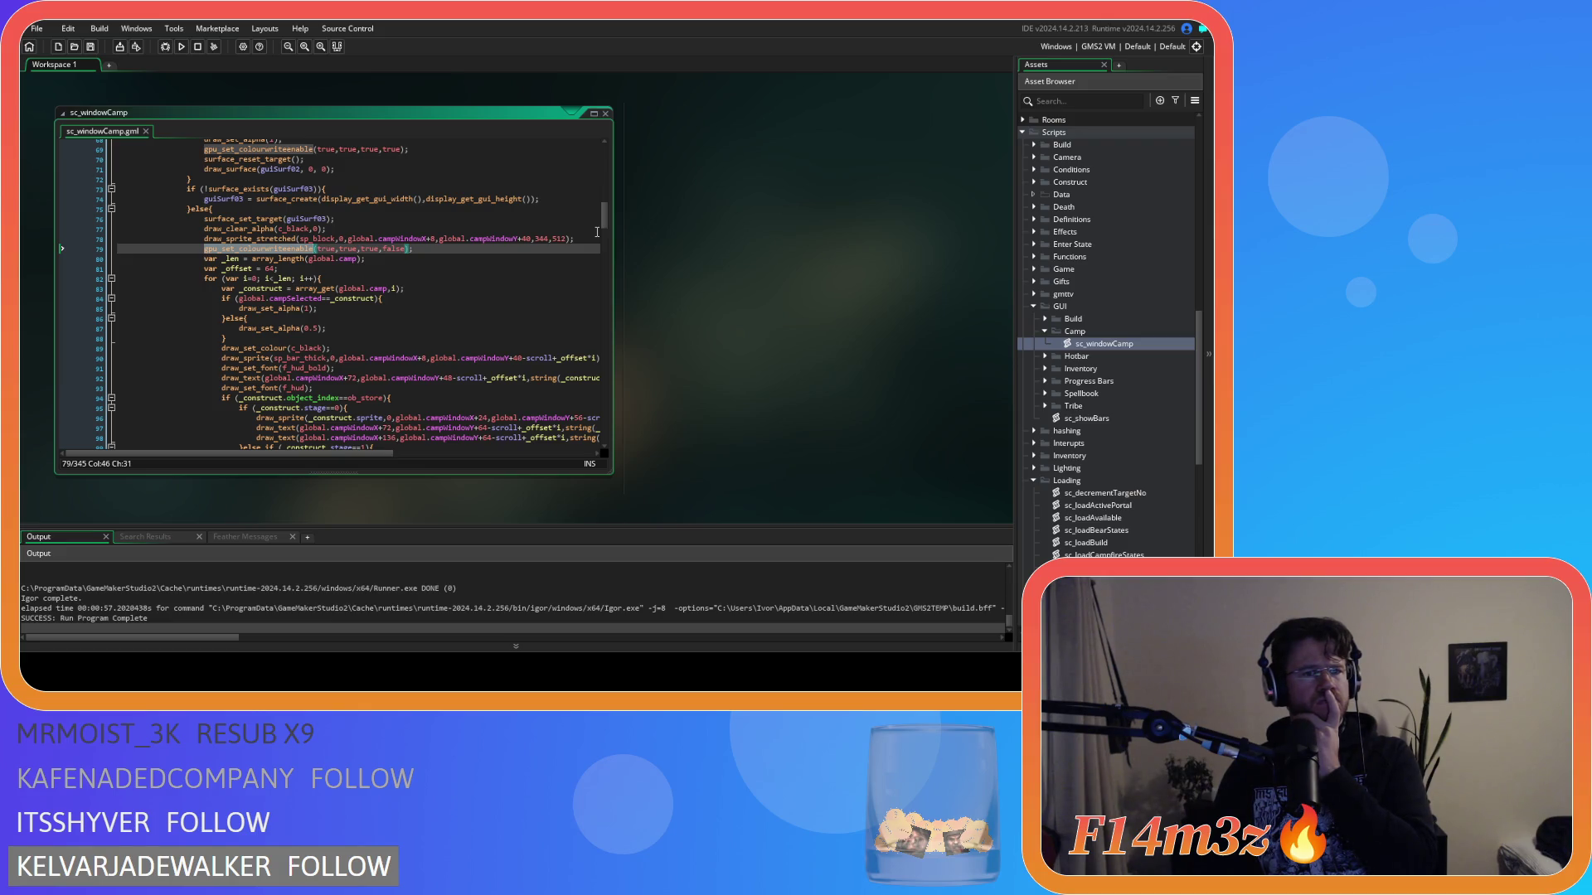
{"action": "left_click_drag", "start_coordinate": [604, 218], "coordinate": [615, 150]}
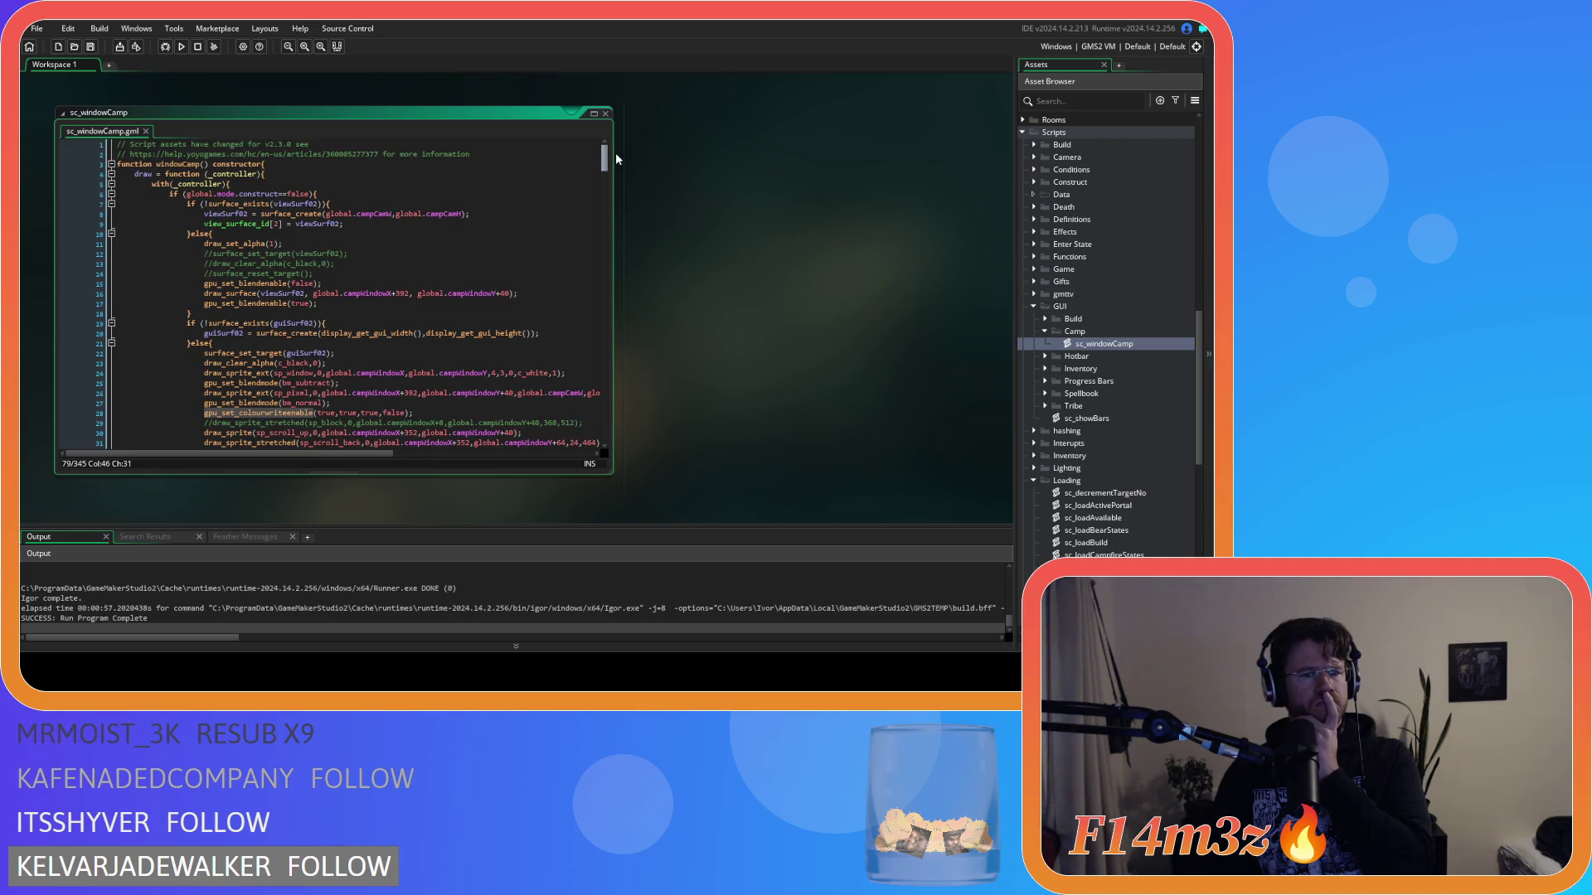
{"action": "left_click_drag", "start_coordinate": [615, 153], "coordinate": [610, 175]}
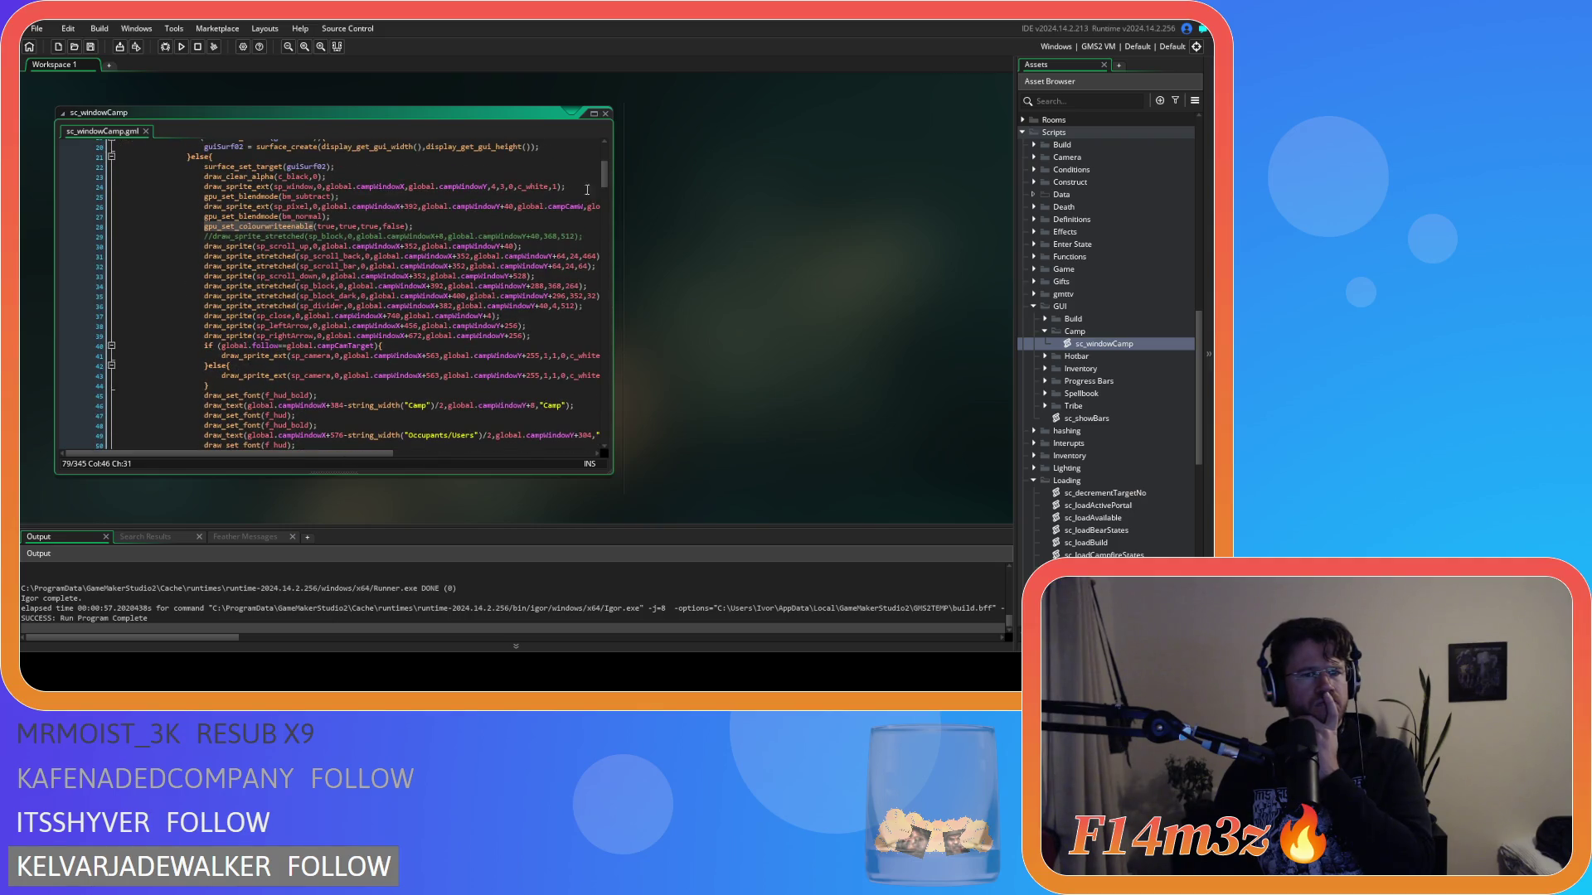
{"action": "left_click", "coordinate": [492, 225]}
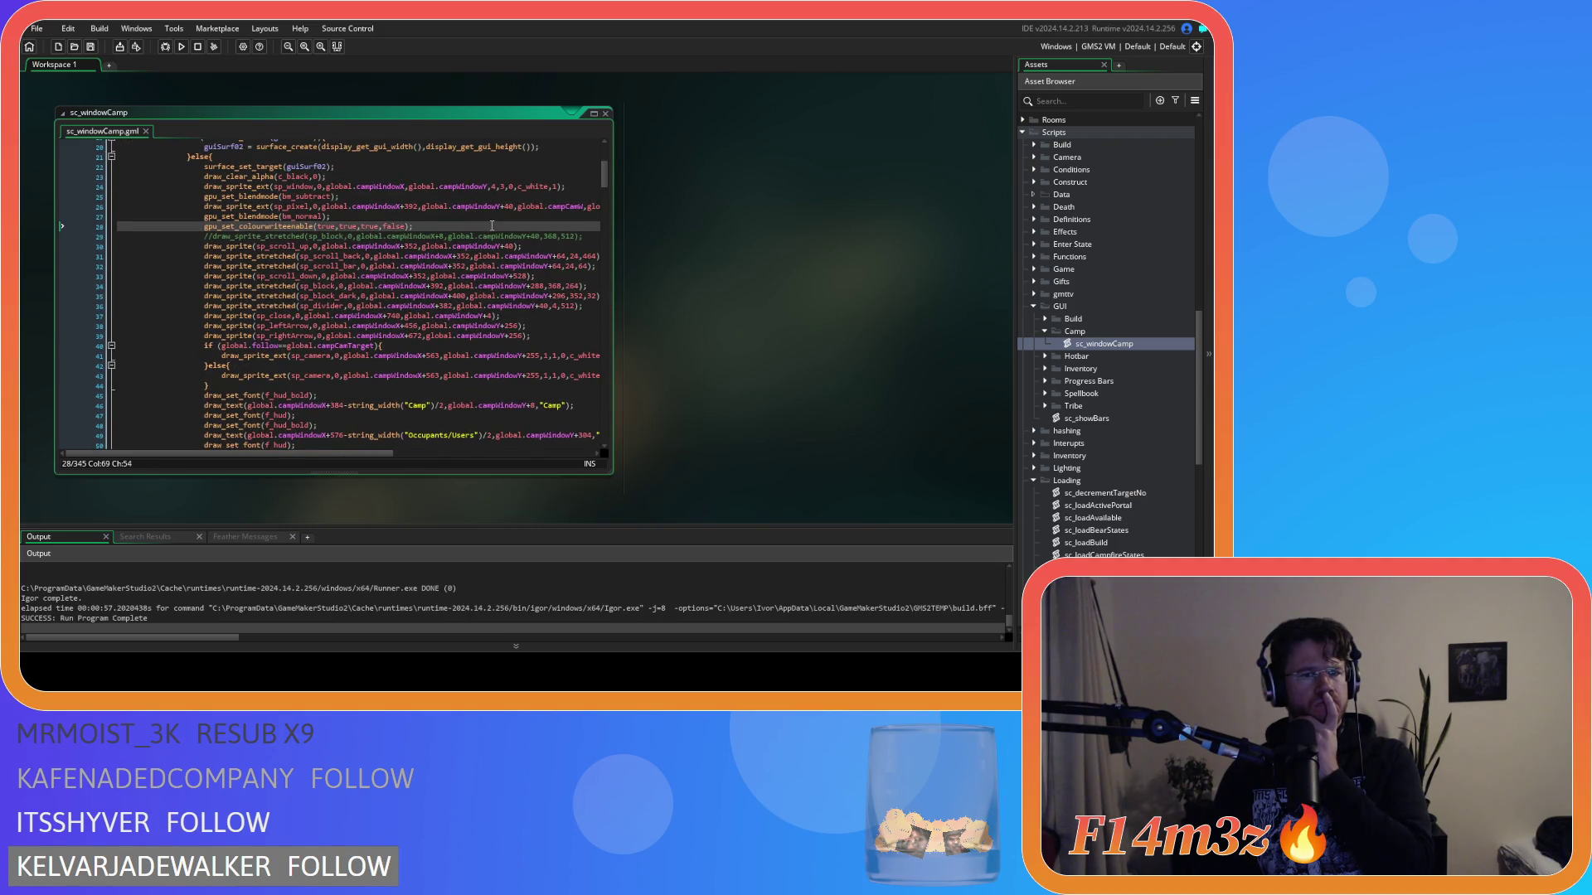
{"action": "left_click", "coordinate": [313, 227]}
{"action": "scroll", "coordinate": [327, 238], "scroll_direction": "down", "scroll_amount": 10}
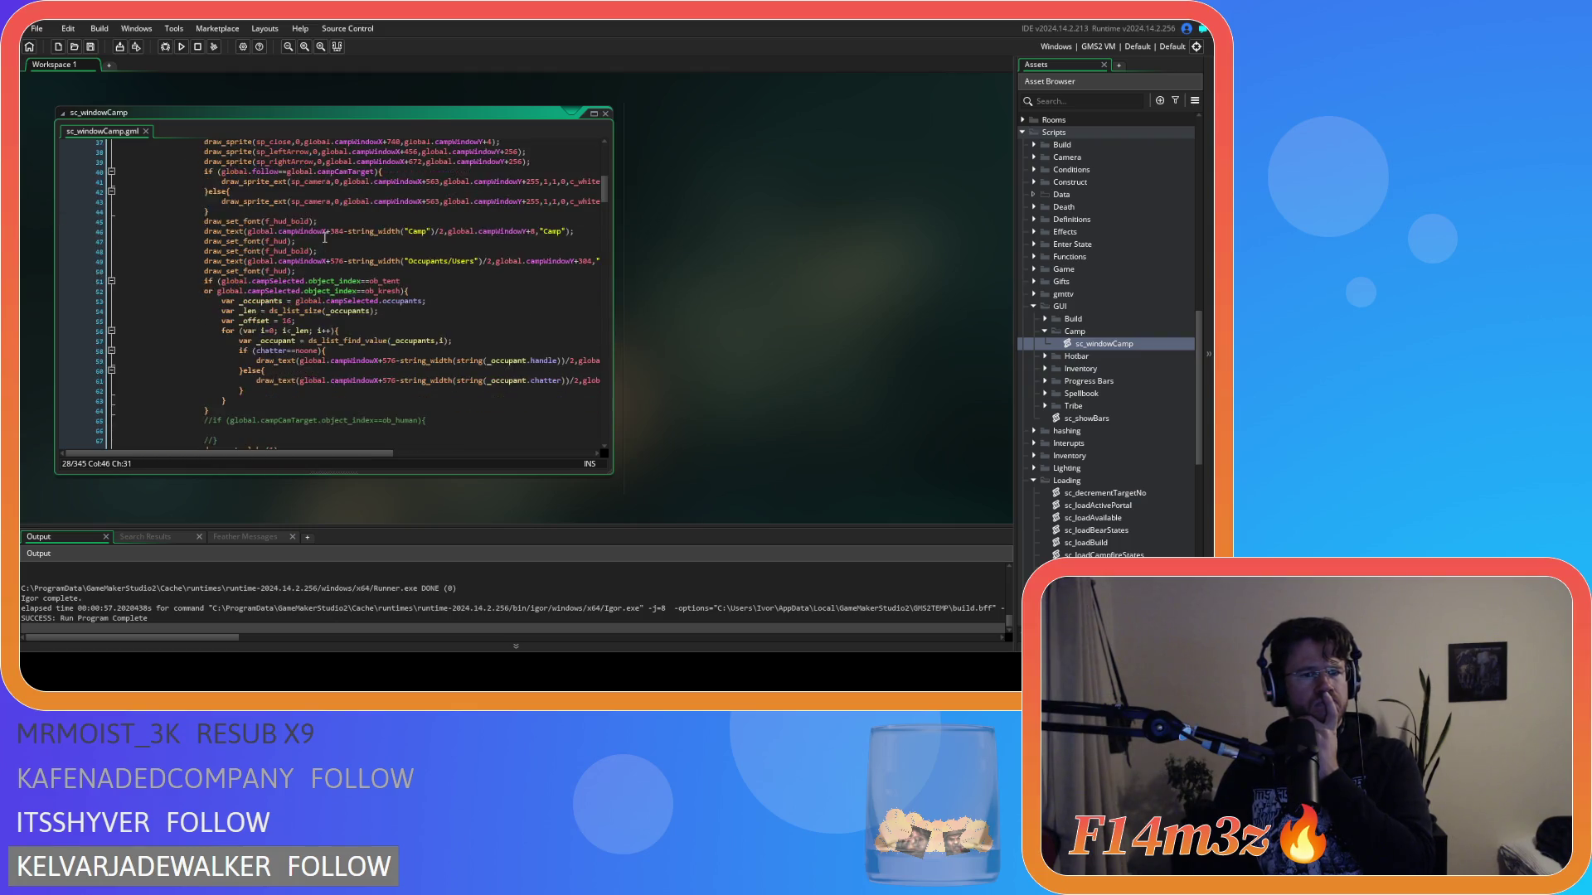
{"action": "scroll", "coordinate": [327, 238], "scroll_direction": "down", "scroll_amount": 20}
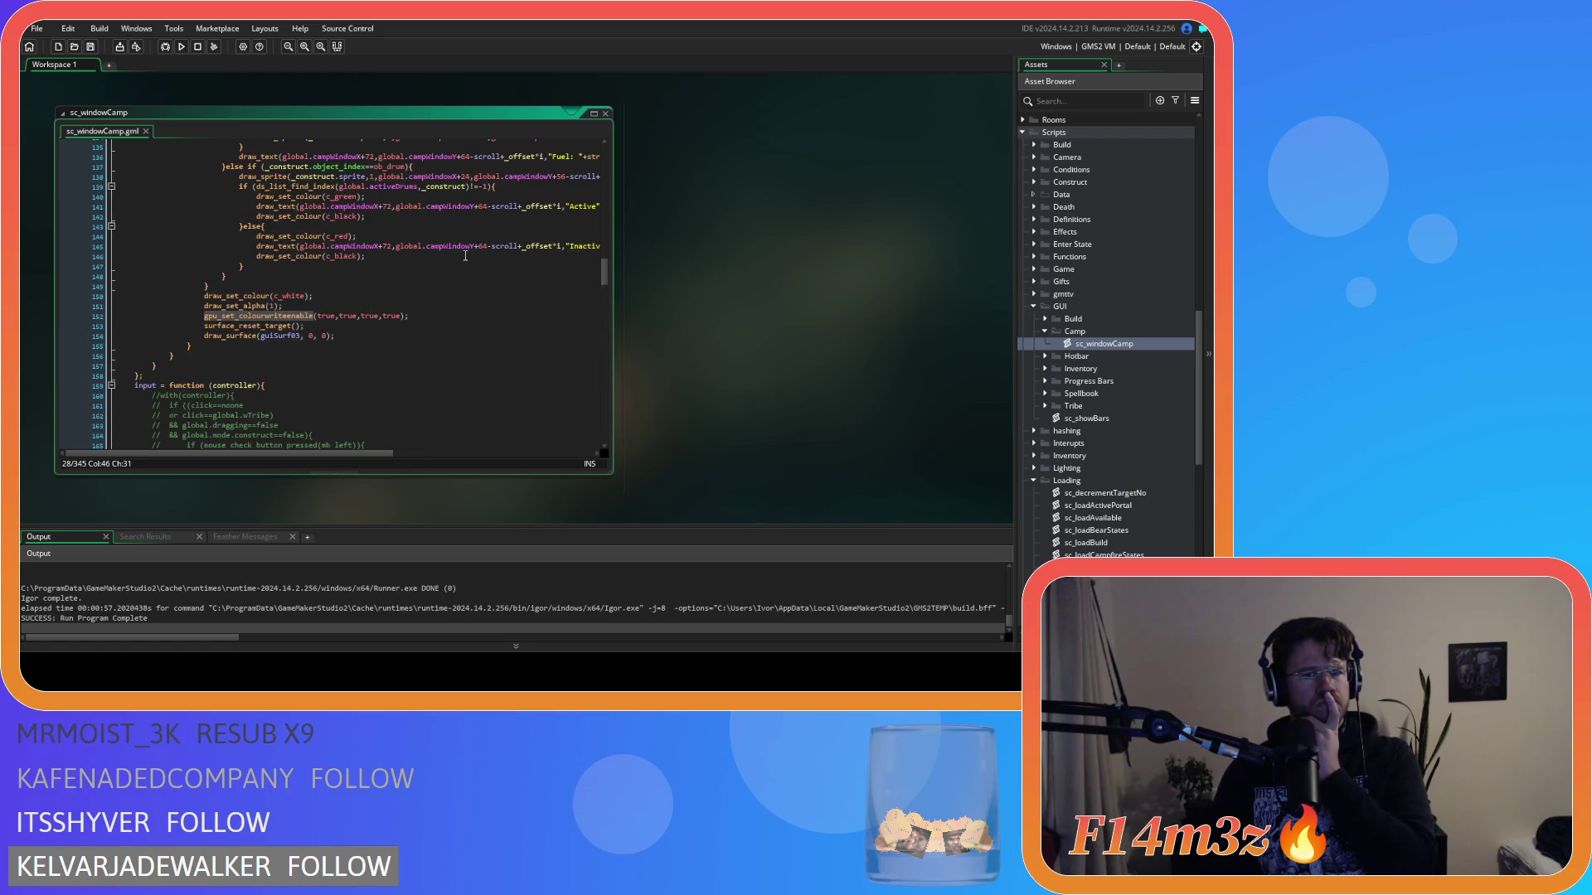
{"action": "scroll", "coordinate": [465, 256], "scroll_direction": "up", "scroll_amount": 20}
{"action": "scroll", "coordinate": [468, 256], "scroll_direction": "up", "scroll_amount": 20}
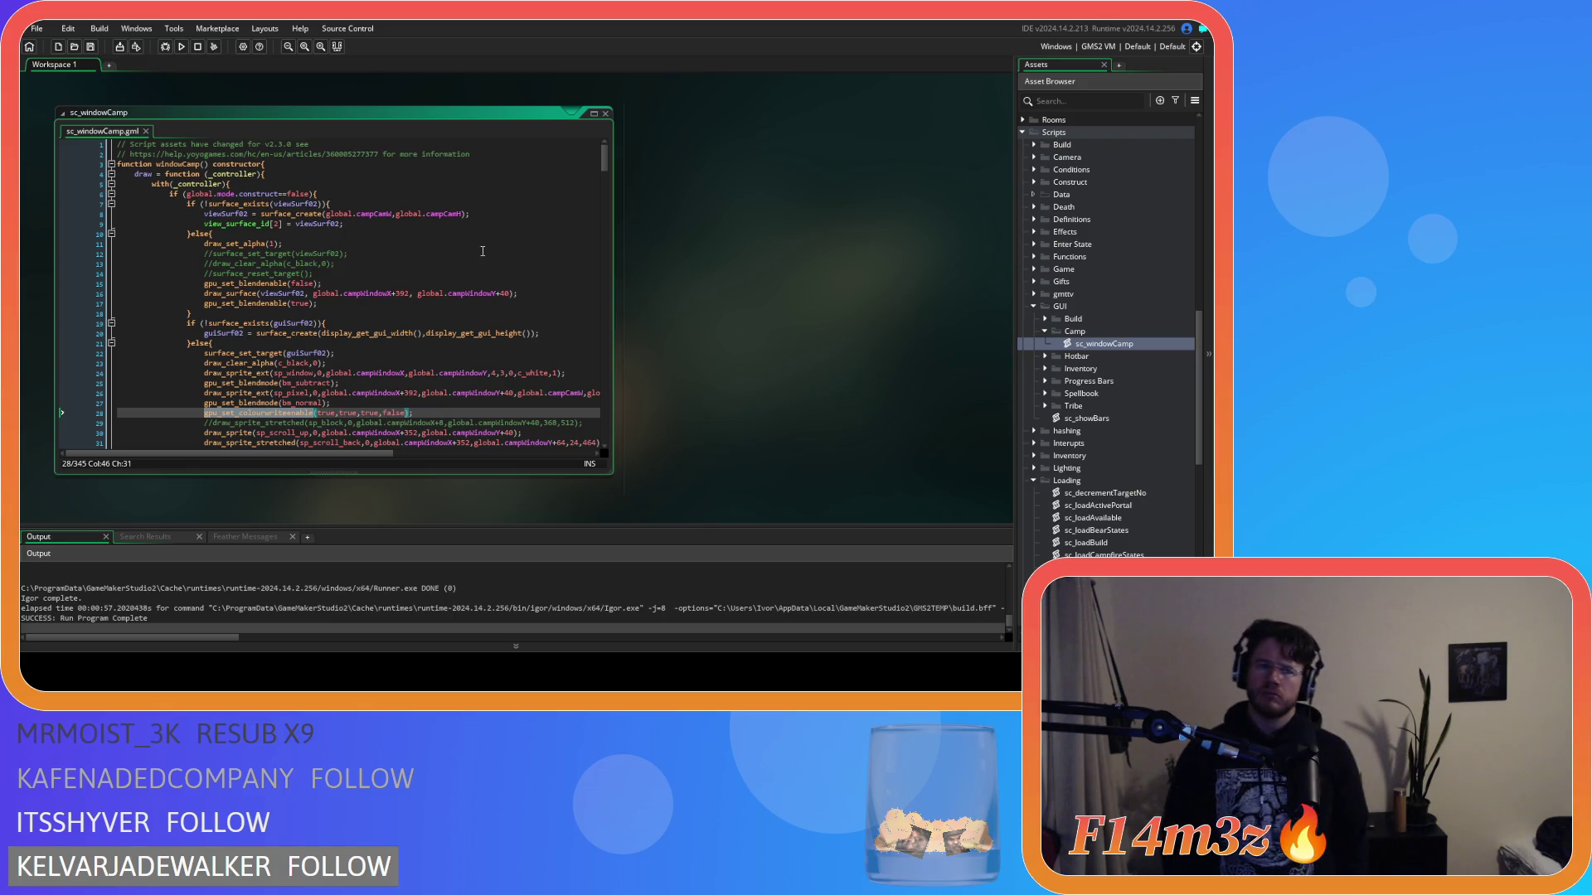
{"action": "double_click", "coordinate": [1099, 346]}
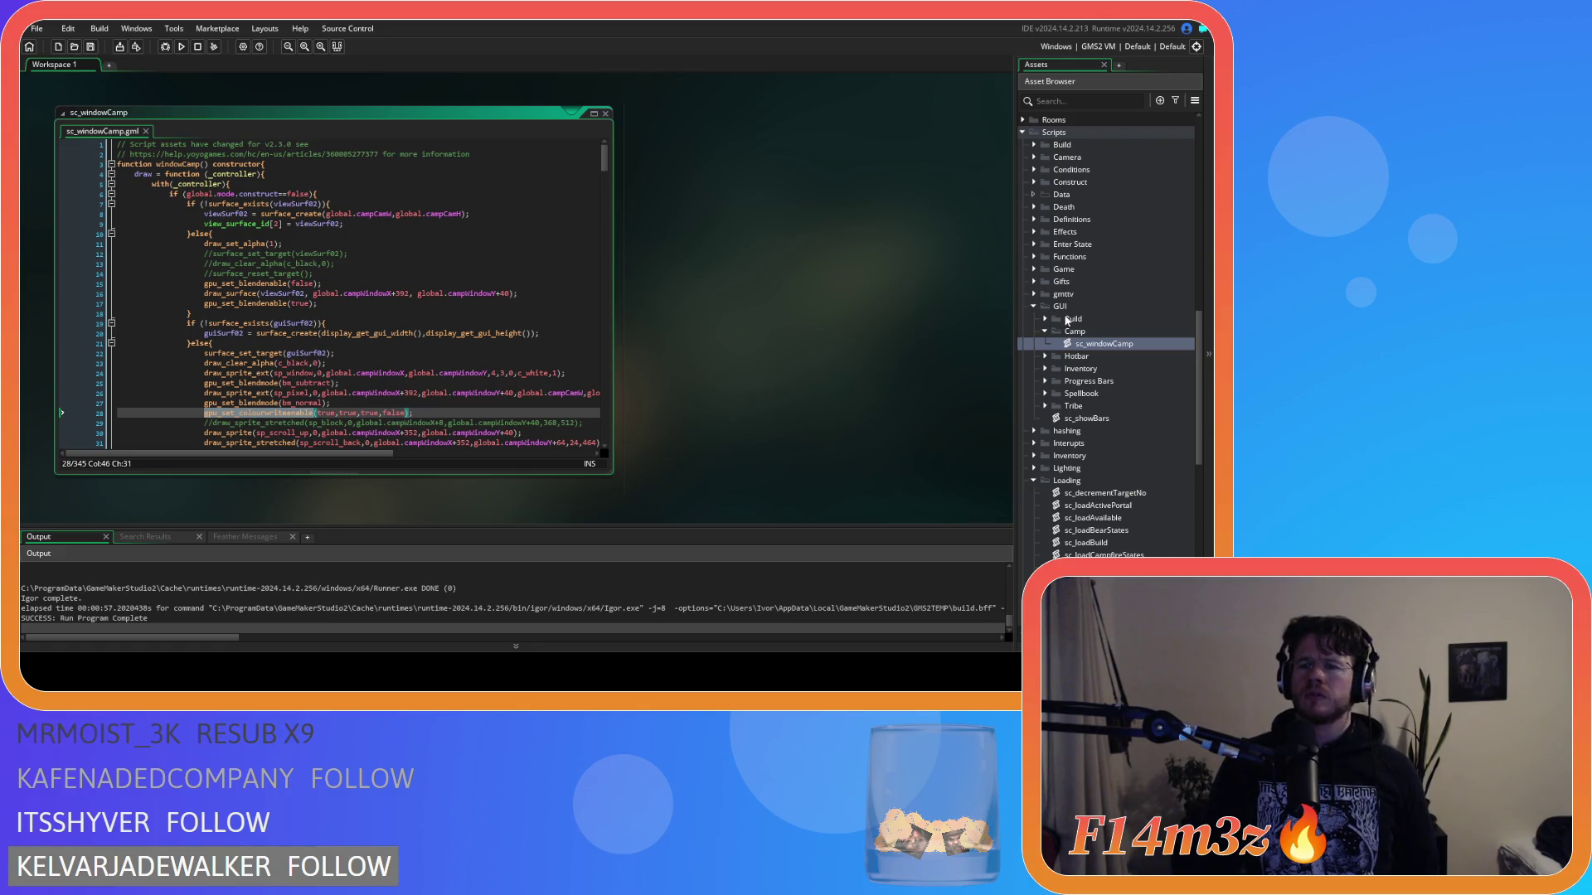
Step: Expand Objects > Lighting and open the Draw event code of ob_lighting
{"action": "scroll", "coordinate": [1068, 321], "scroll_direction": "up", "scroll_amount": 10}
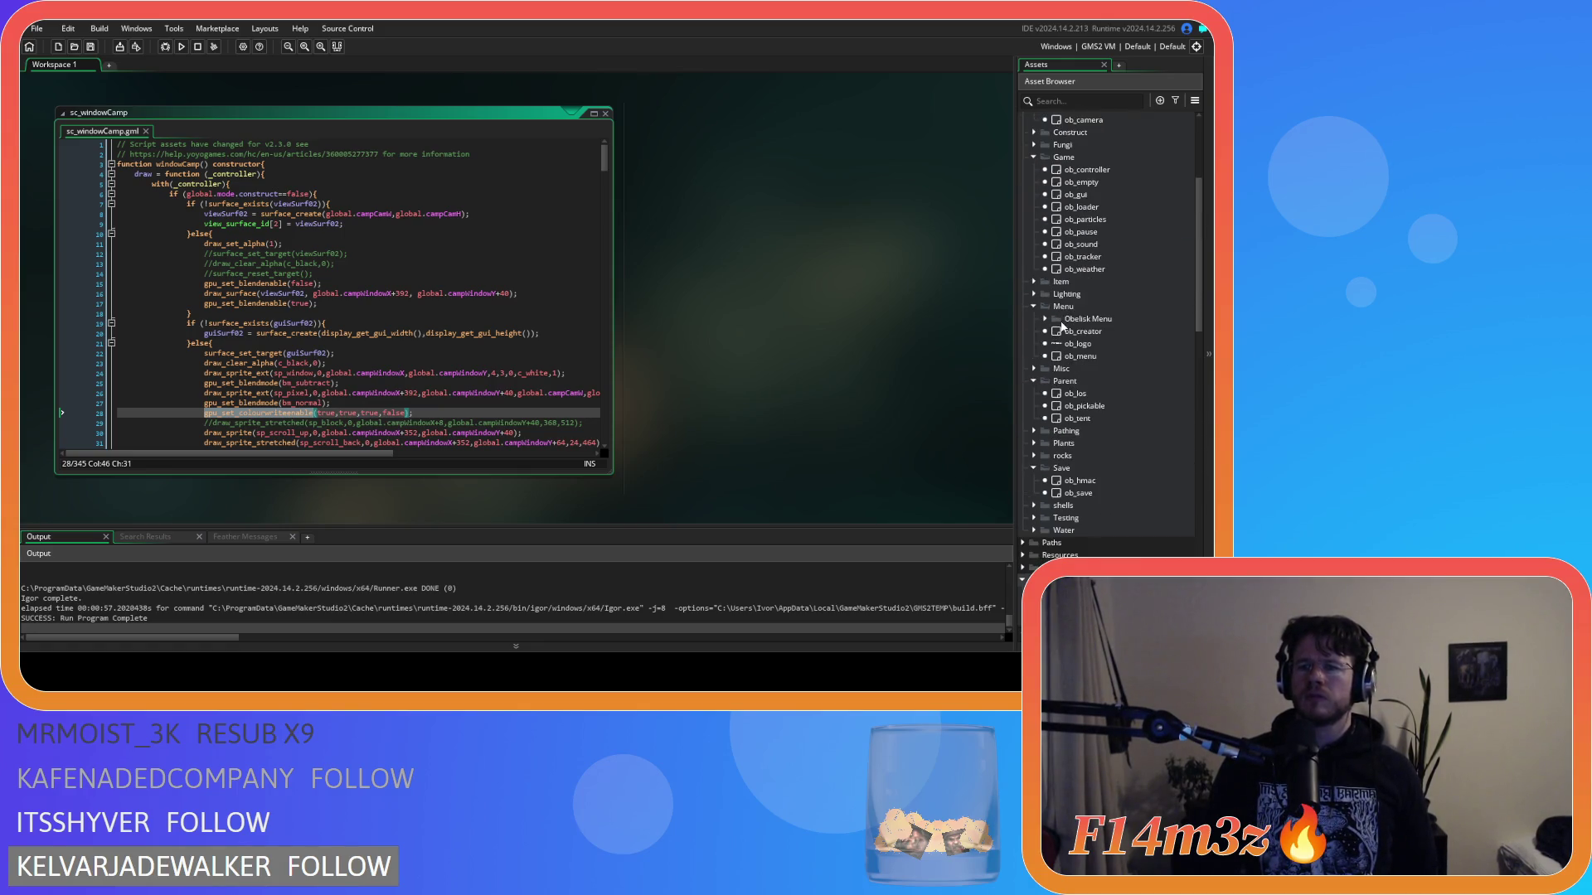
{"action": "scroll", "coordinate": [1083, 358], "scroll_direction": "up", "scroll_amount": 1}
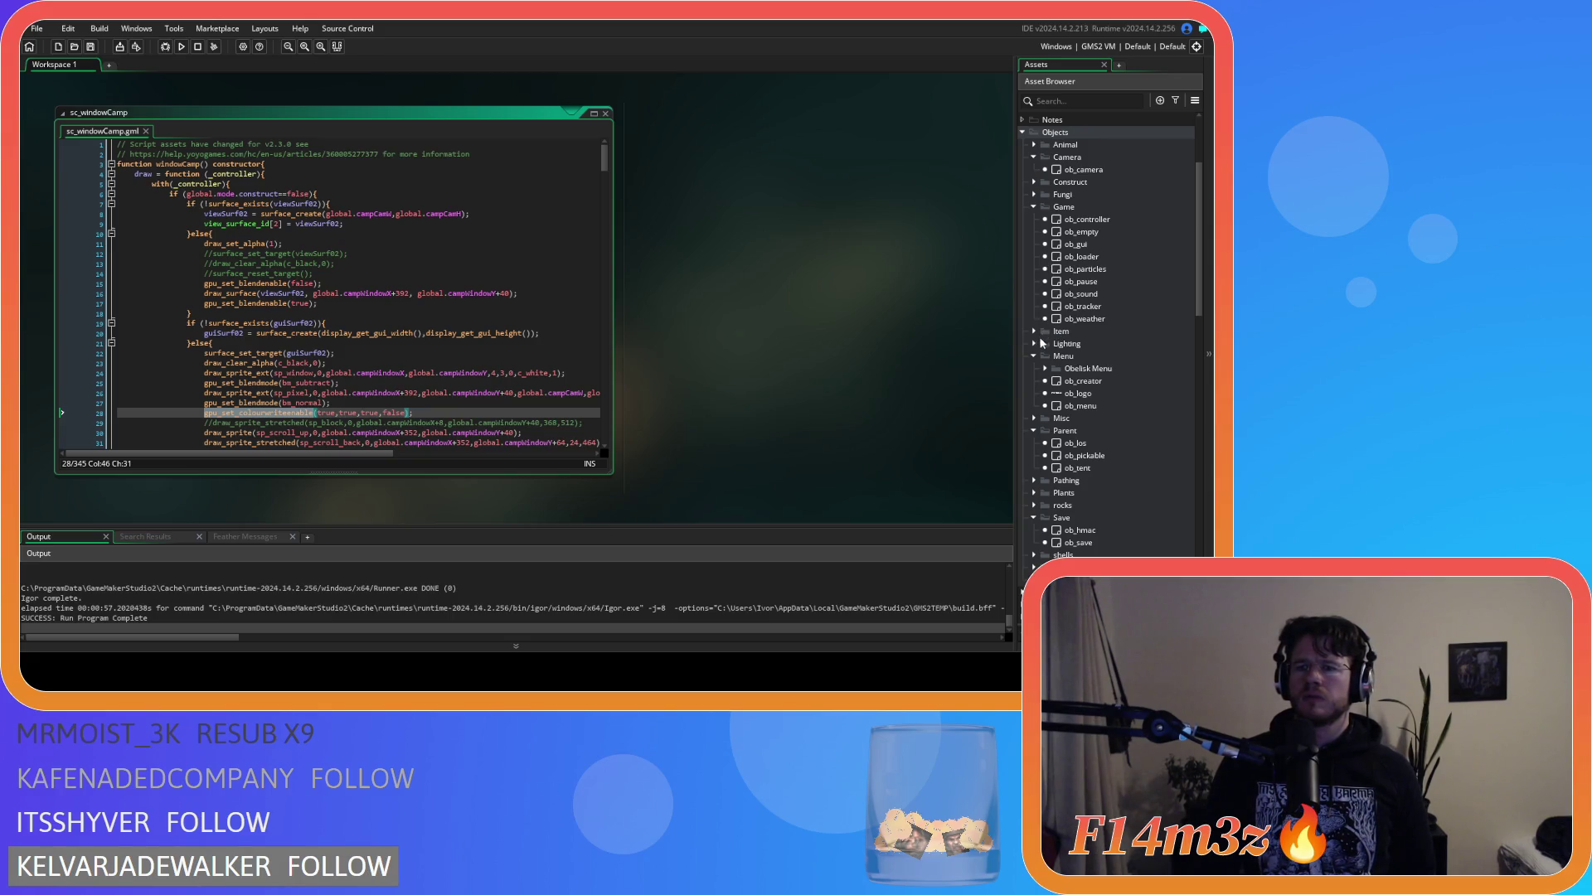
{"action": "left_click", "coordinate": [1044, 345]}
{"action": "double_click", "coordinate": [1093, 369]}
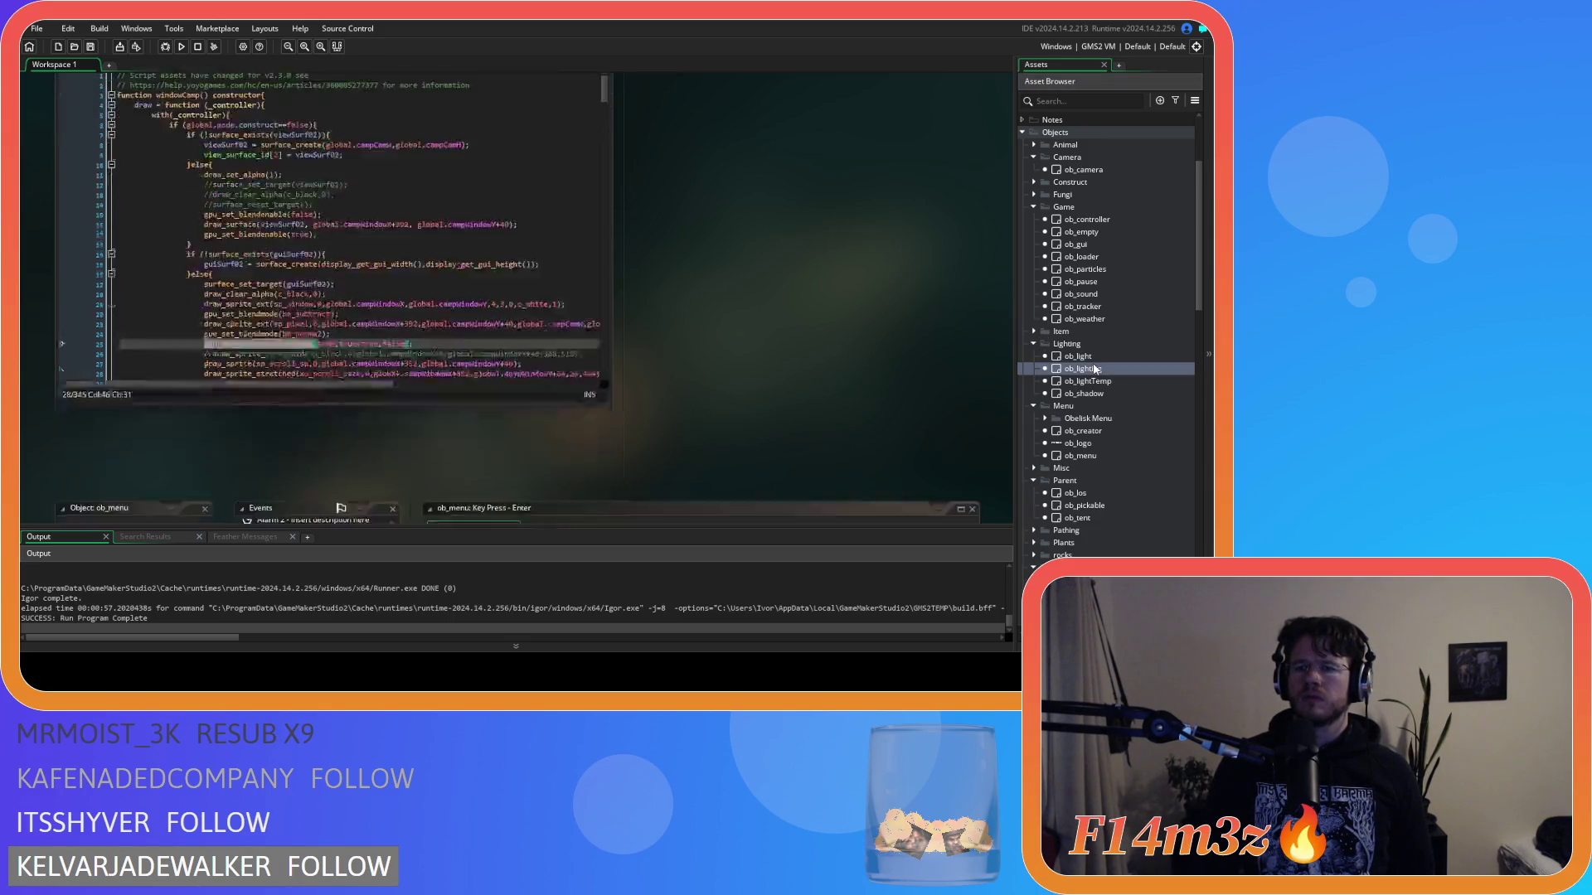
{"action": "double_click", "coordinate": [288, 246]}
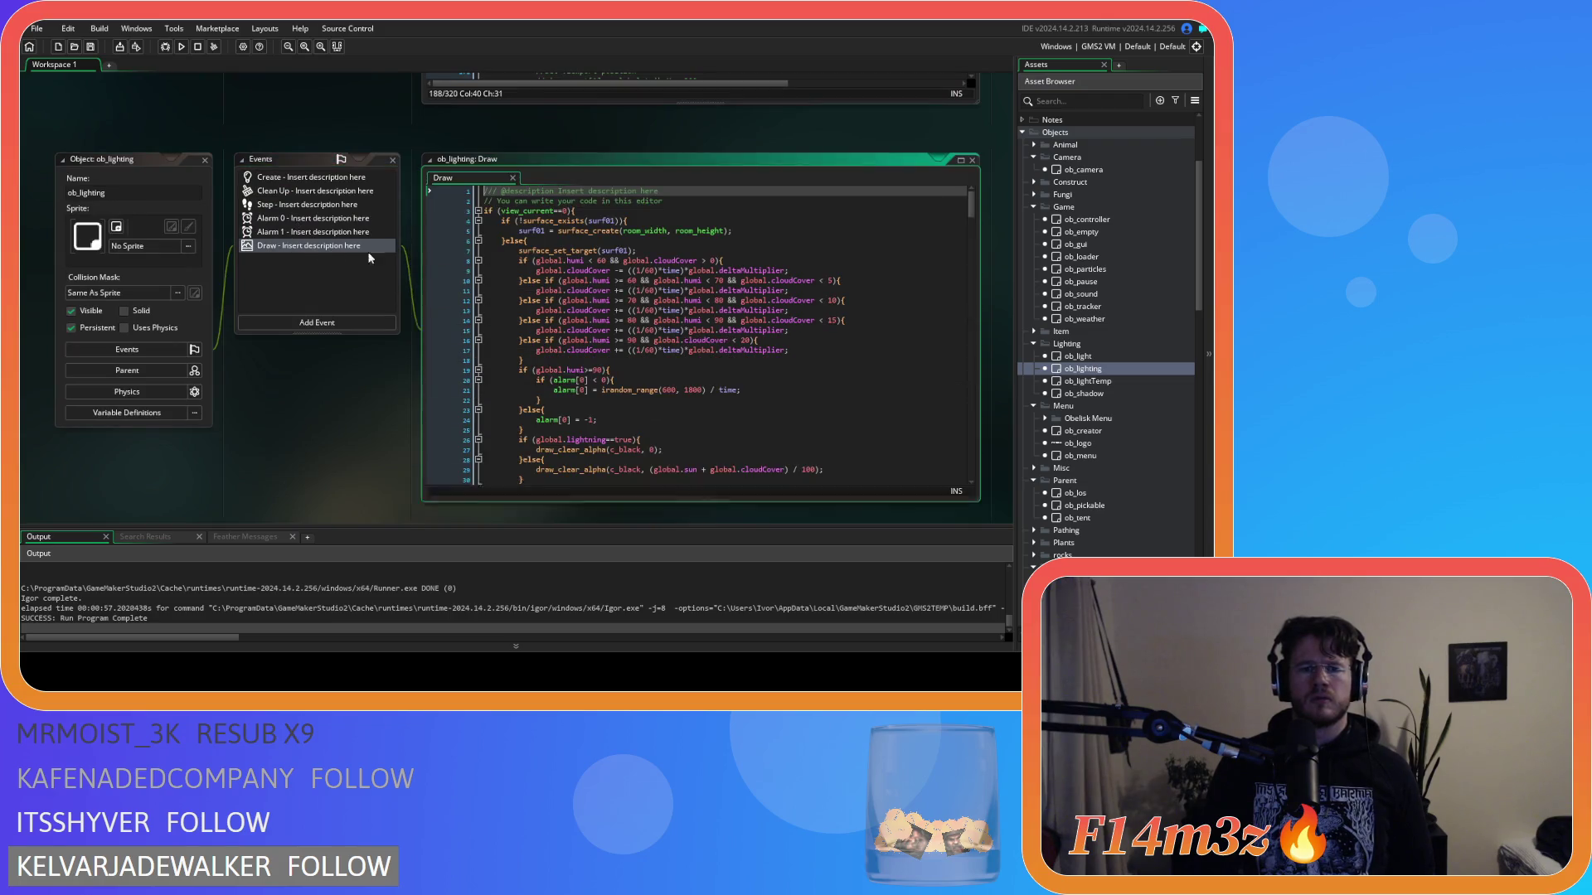
{"action": "mouse_move", "coordinate": [972, 216]}
{"action": "left_mouse_down"}
{"action": "mouse_move", "coordinate": [971, 368]}
{"action": "mouse_move", "coordinate": [958, 343]}
{"action": "left_mouse_up"}
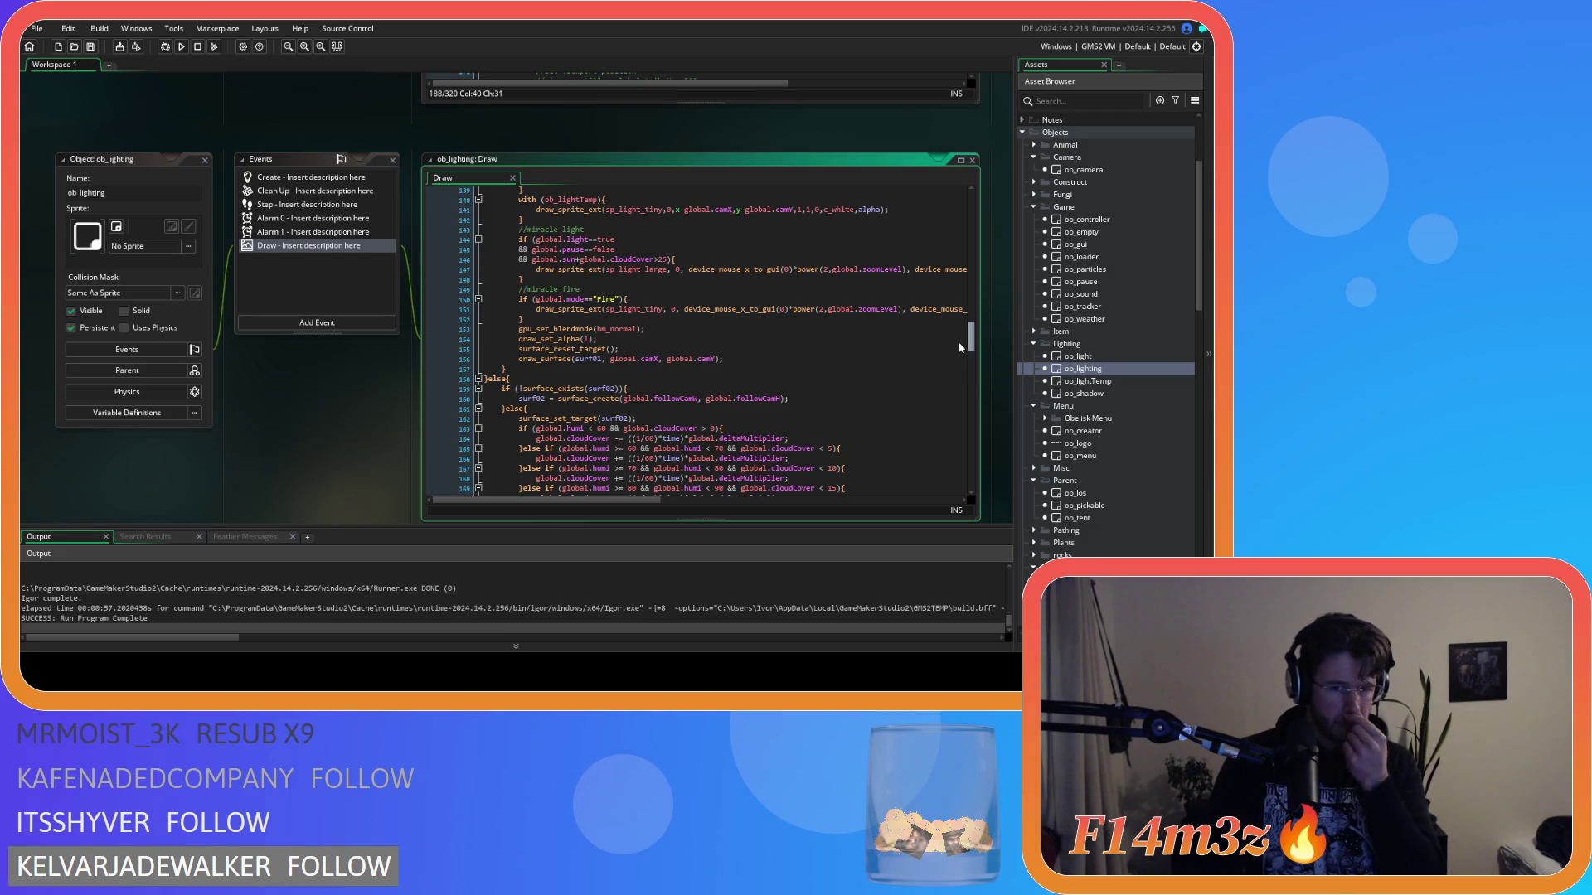
Step: Scroll through the lighting Draw code to the final surf02 draw at global.followCamX/followCamY
{"action": "scroll", "coordinate": [955, 341], "scroll_direction": "down", "scroll_amount": 2}
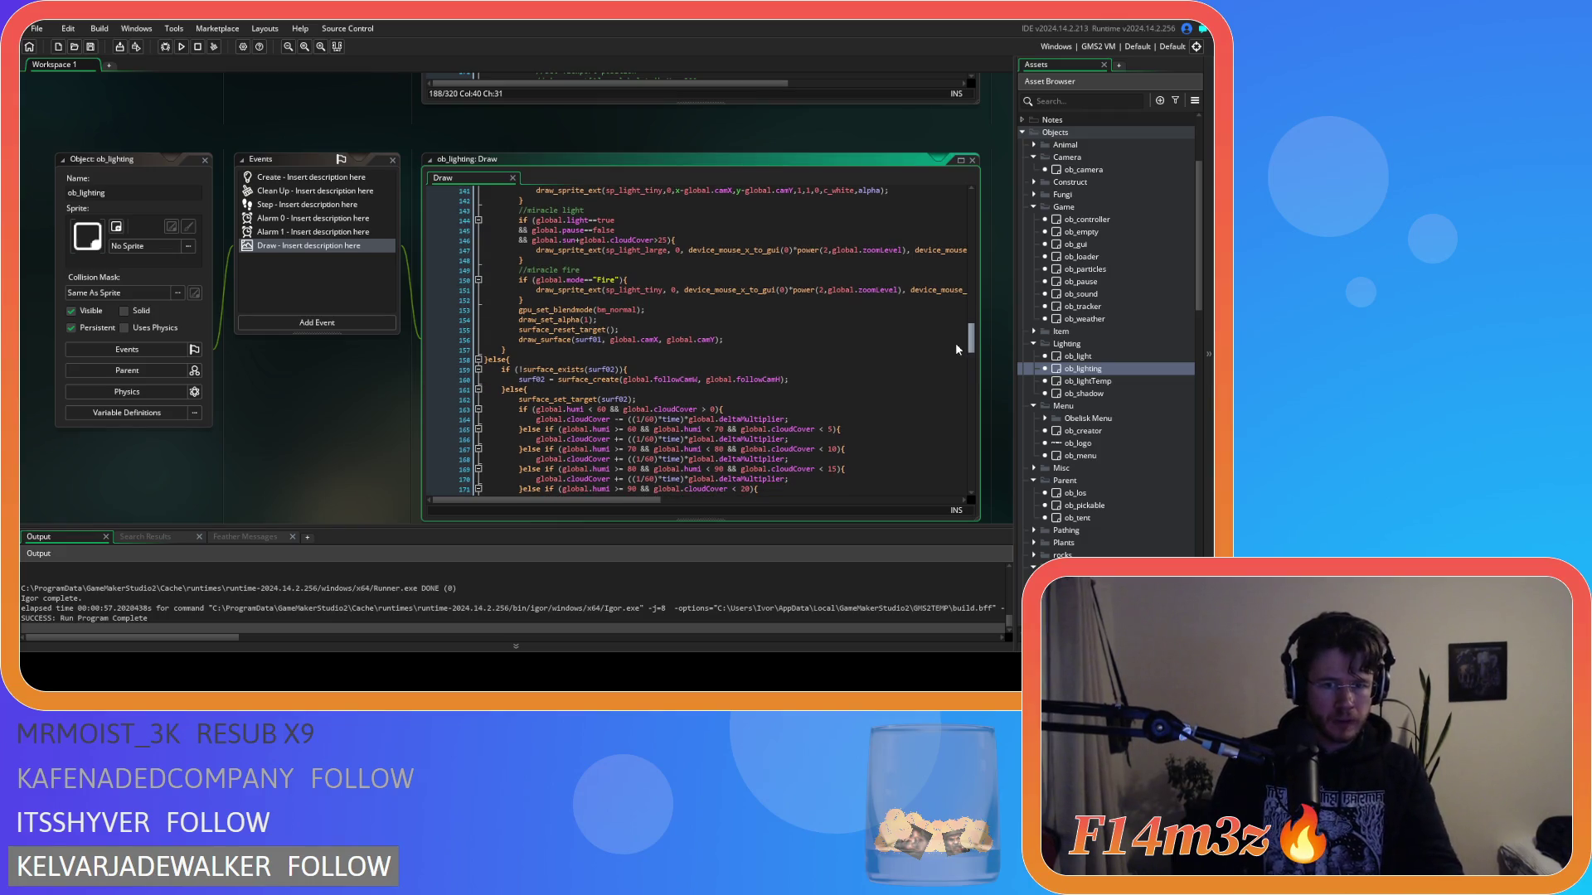
{"action": "scroll", "coordinate": [958, 355], "scroll_direction": "down", "scroll_amount": 2}
{"action": "scroll", "coordinate": [960, 361], "scroll_direction": "down", "scroll_amount": 5}
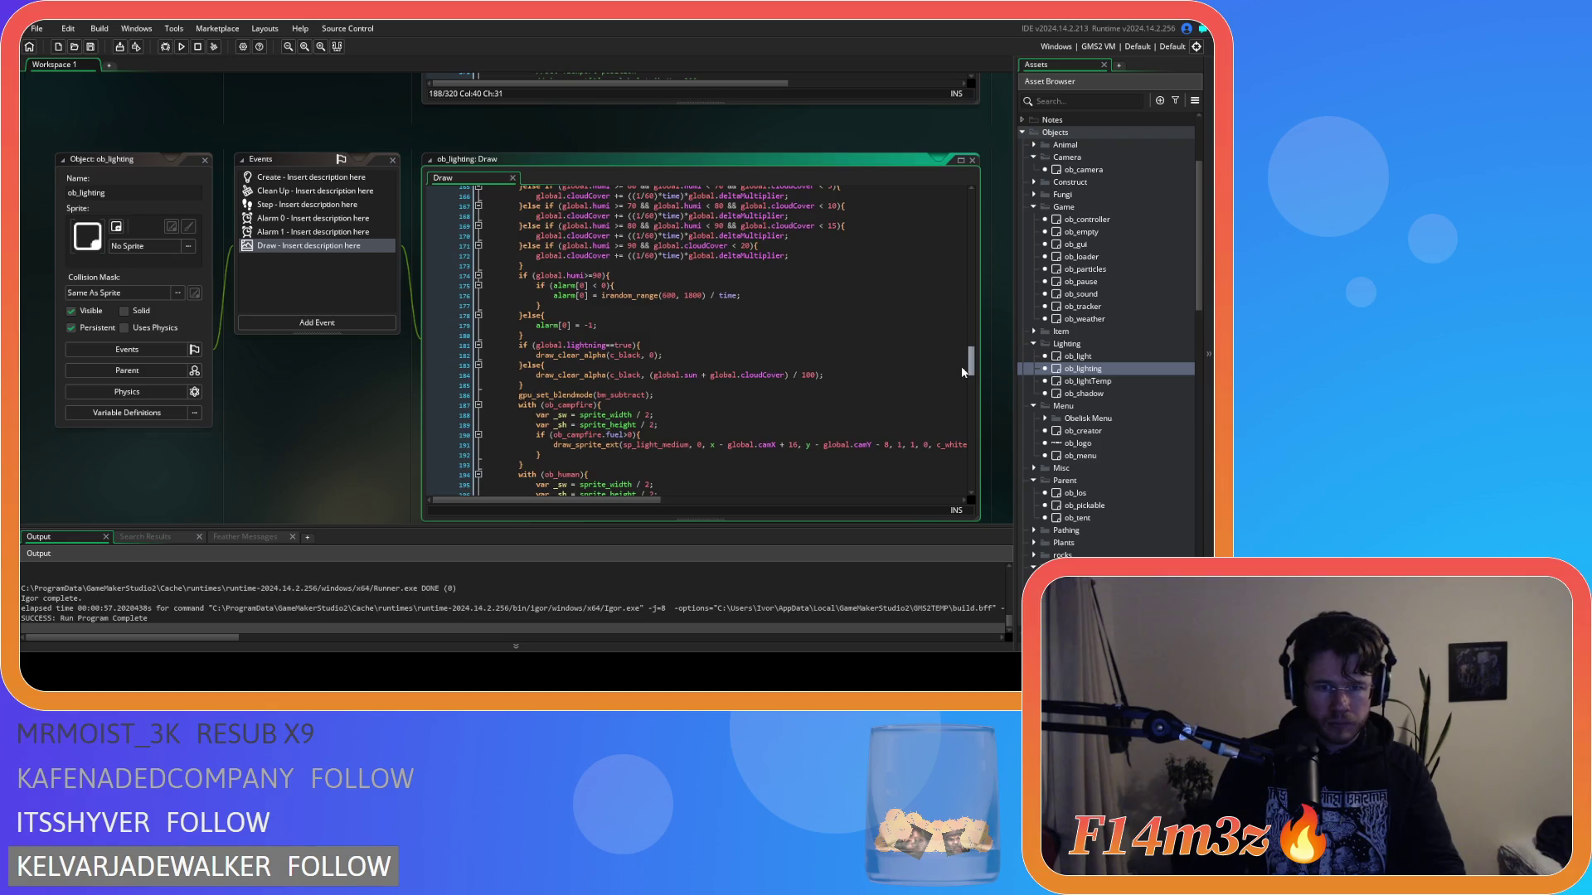
{"action": "left_click_drag", "start_coordinate": [964, 375], "coordinate": [959, 485]}
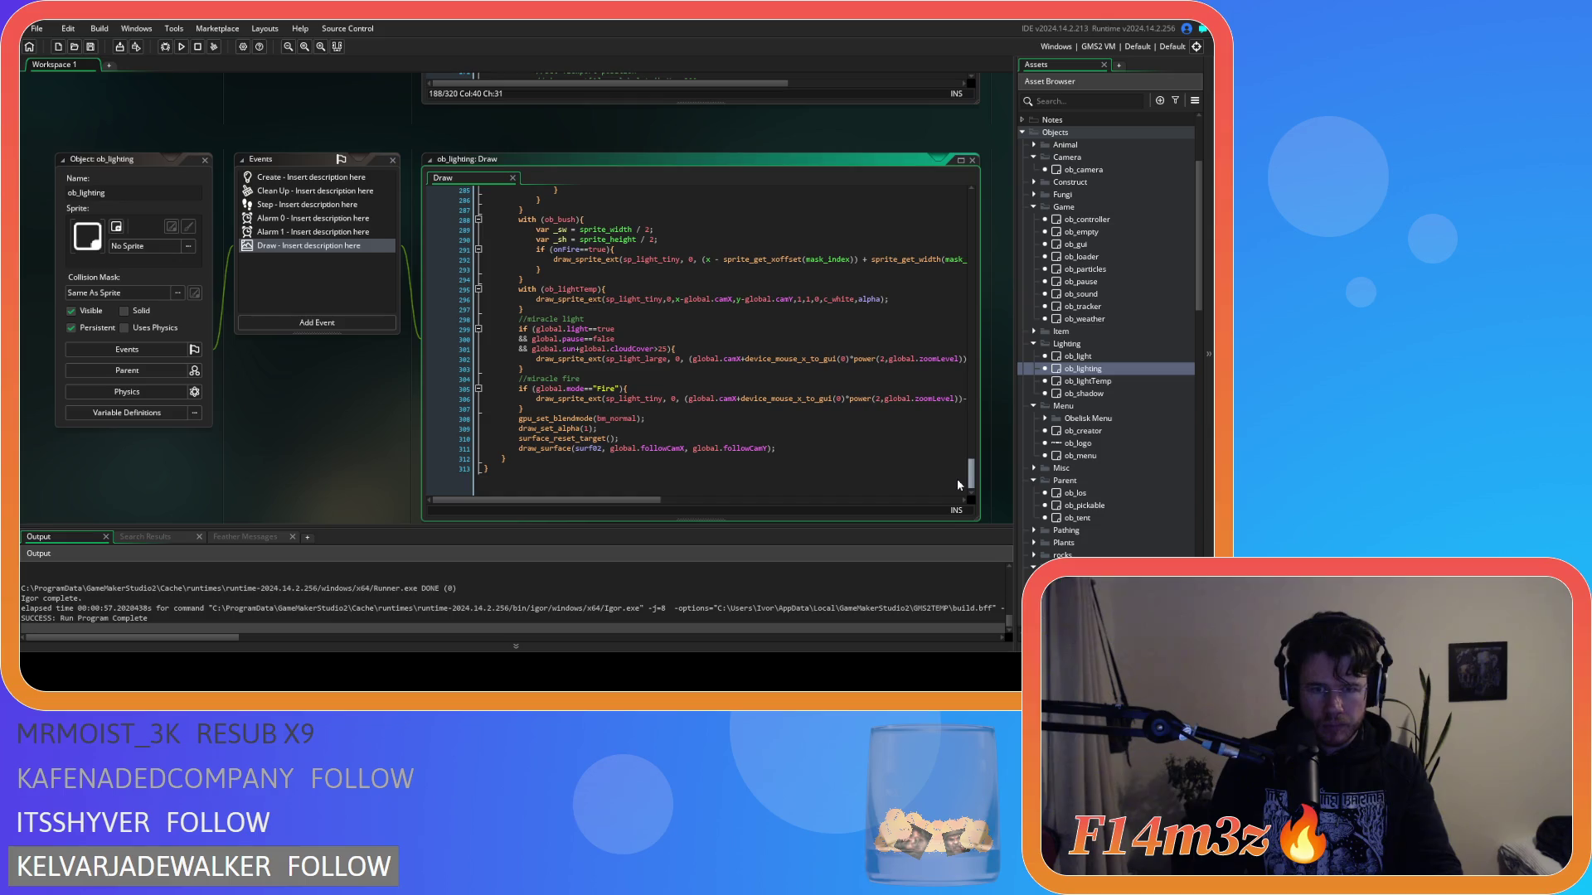
{"action": "scroll", "coordinate": [956, 479], "scroll_direction": "up", "scroll_amount": 15}
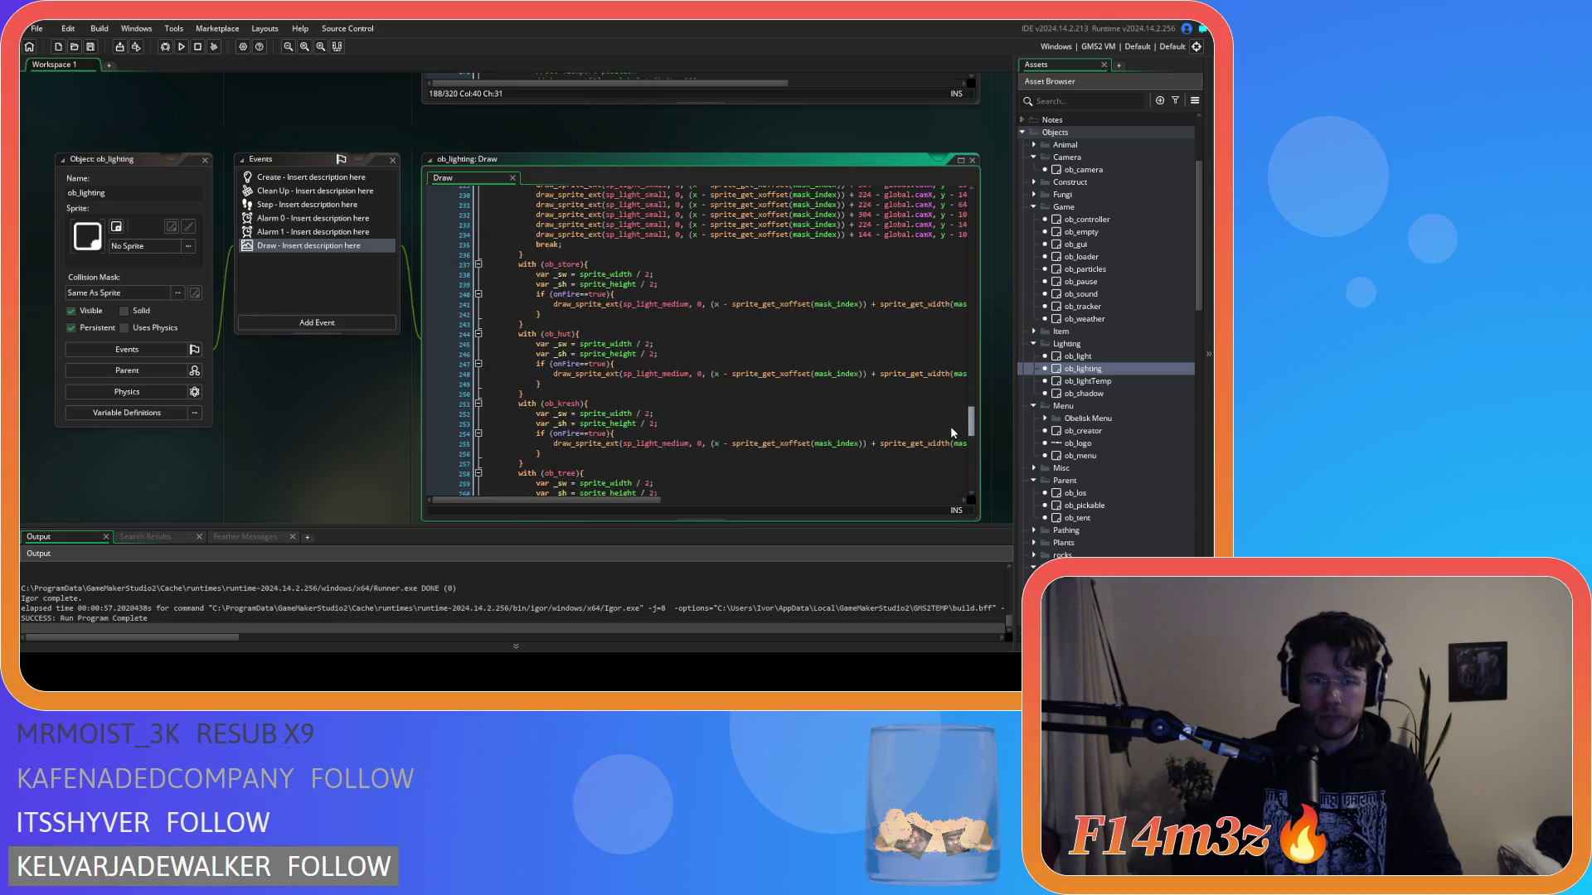
{"action": "scroll", "coordinate": [934, 352], "scroll_direction": "up", "scroll_amount": 20}
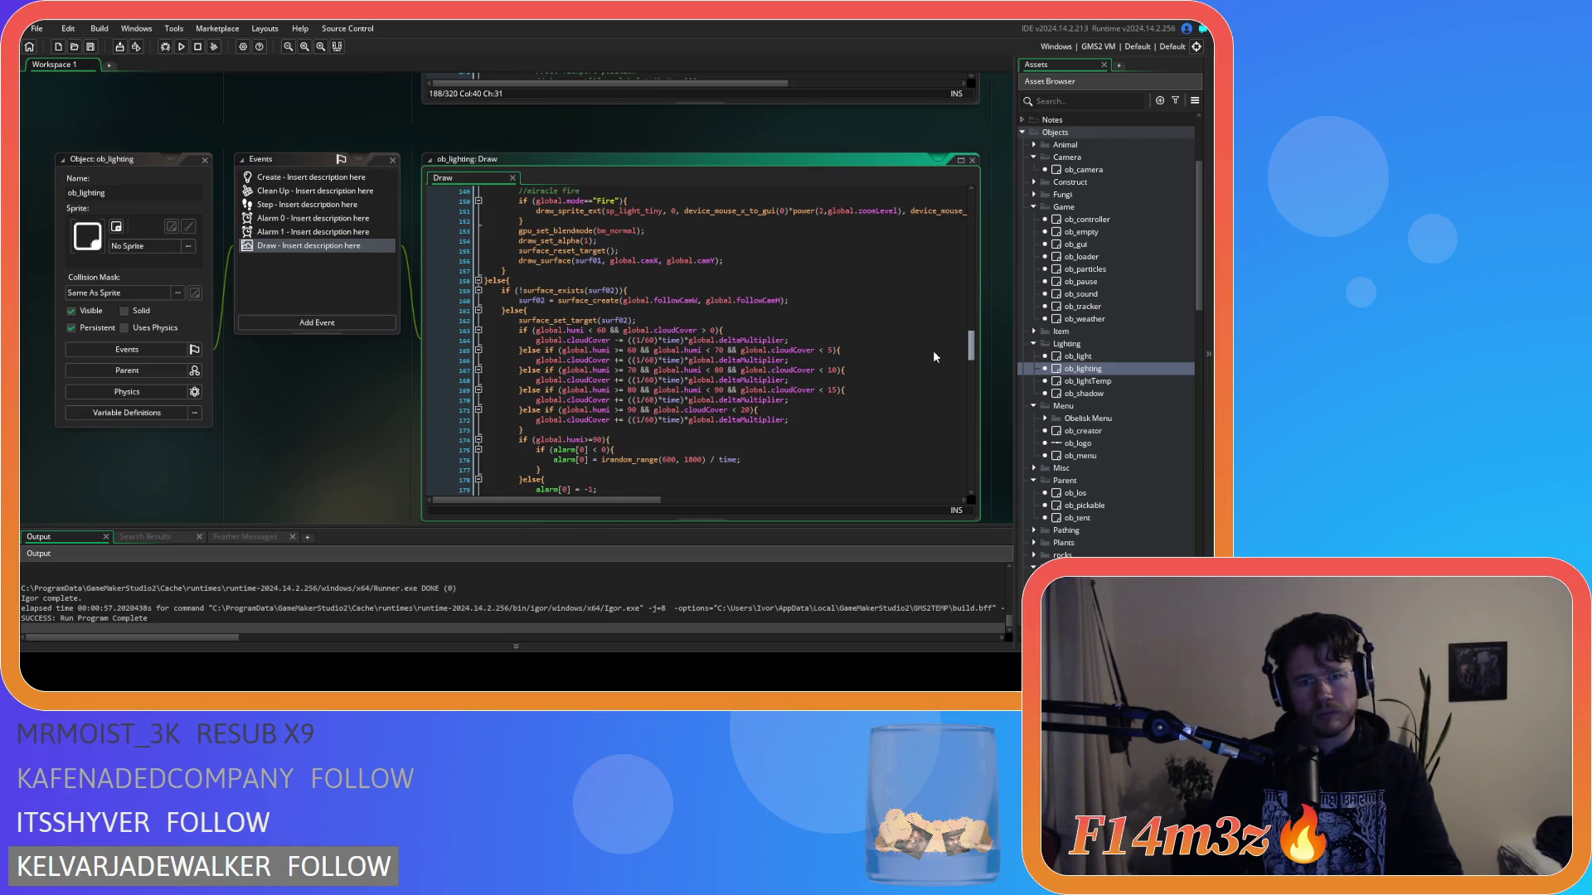
{"action": "scroll", "coordinate": [932, 350], "scroll_direction": "down", "scroll_amount": 4}
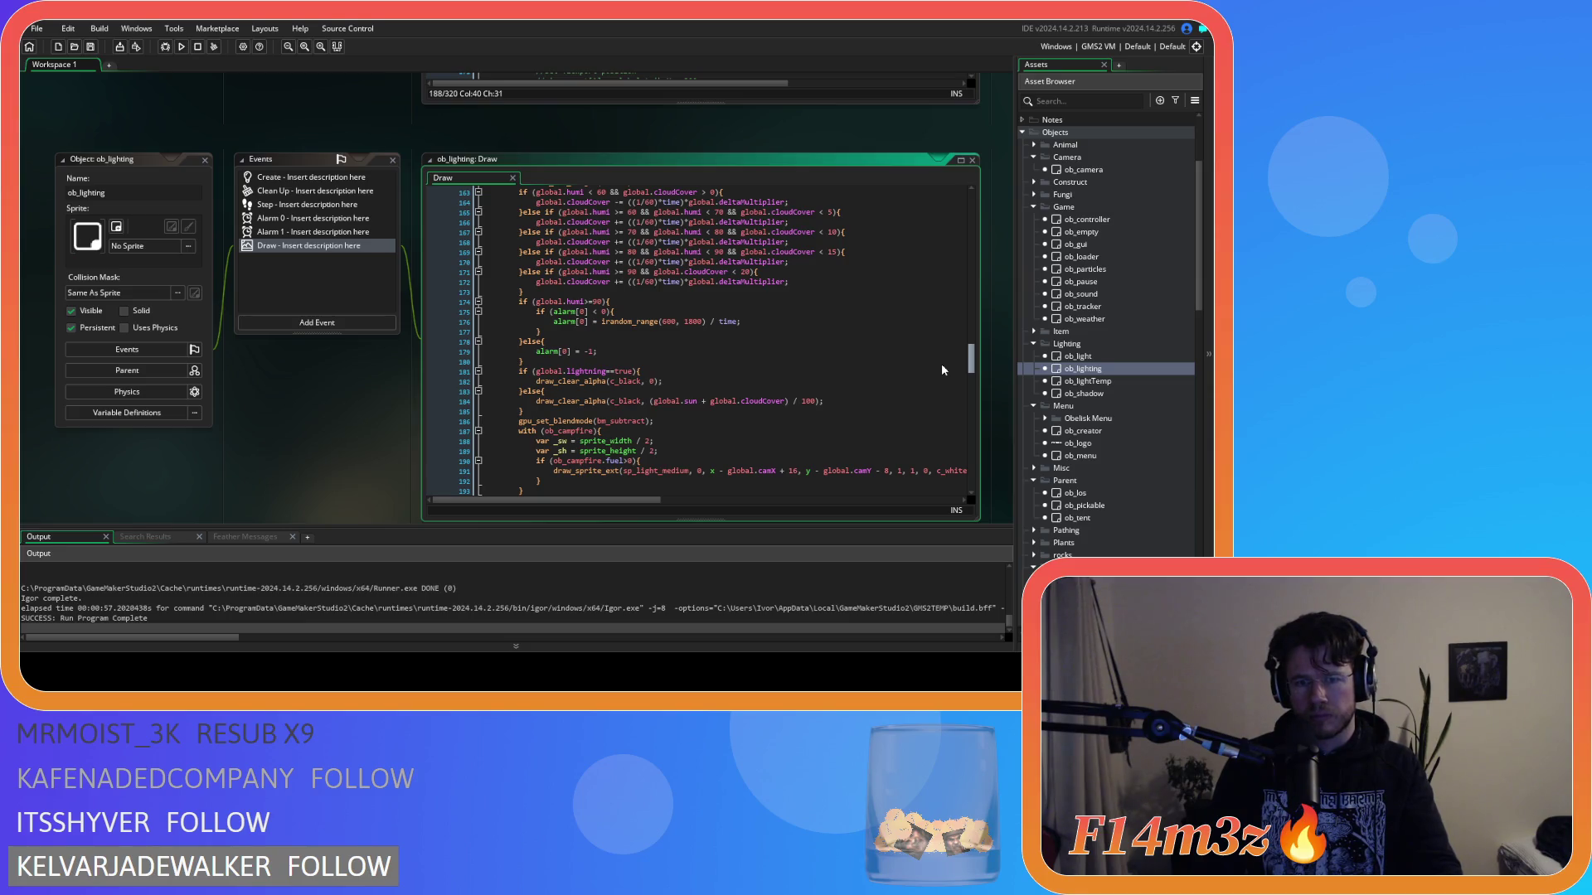
{"action": "scroll", "coordinate": [942, 363], "scroll_direction": "up", "scroll_amount": 2}
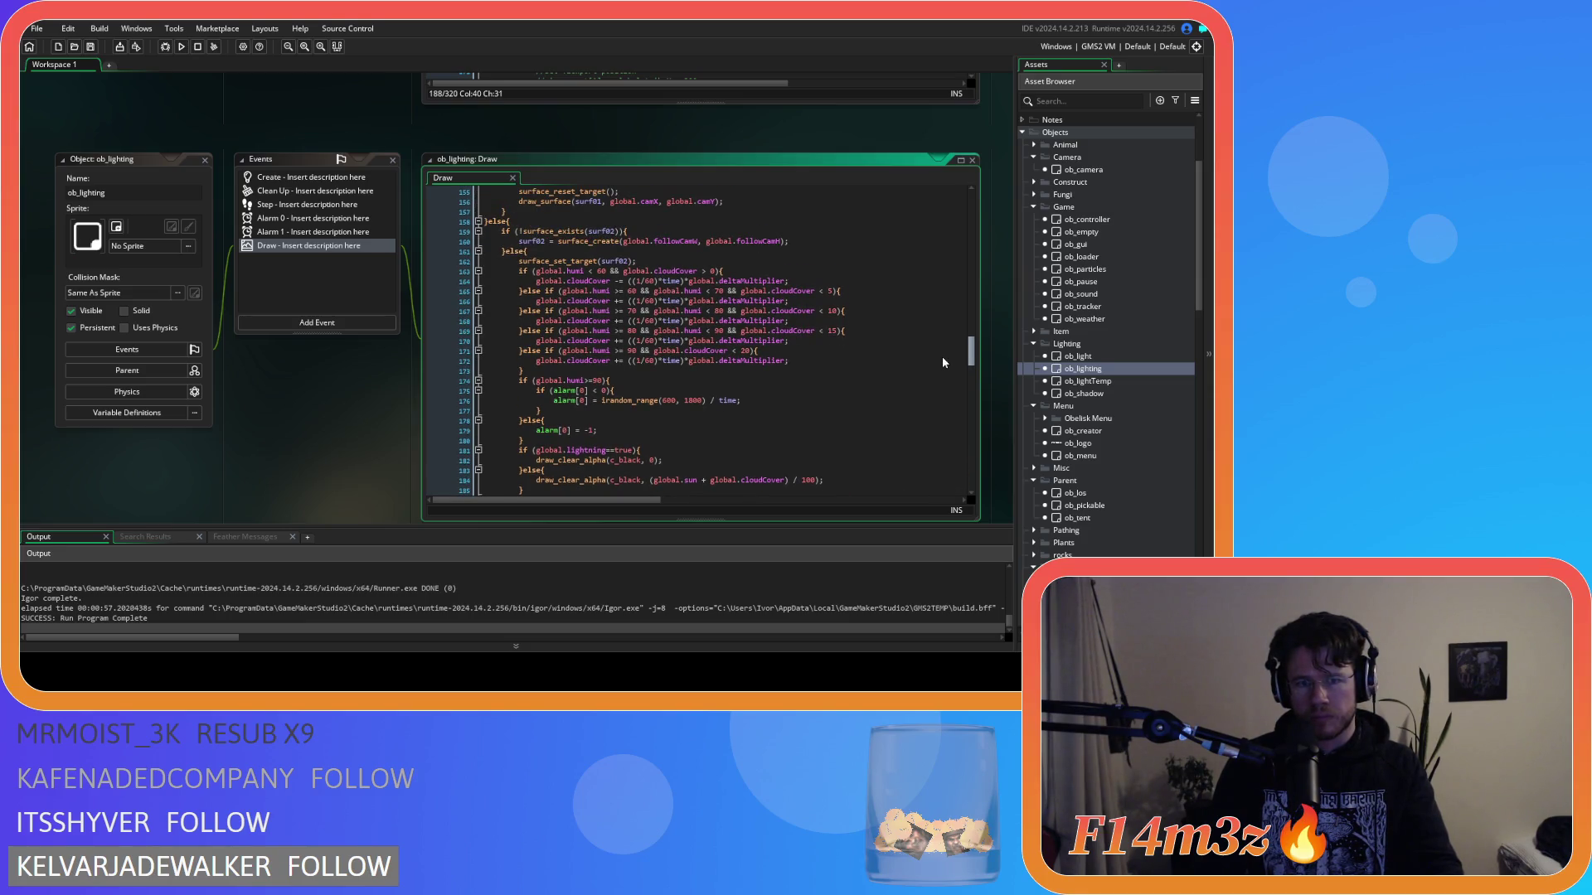
{"action": "scroll", "coordinate": [942, 357], "scroll_direction": "up", "scroll_amount": 8}
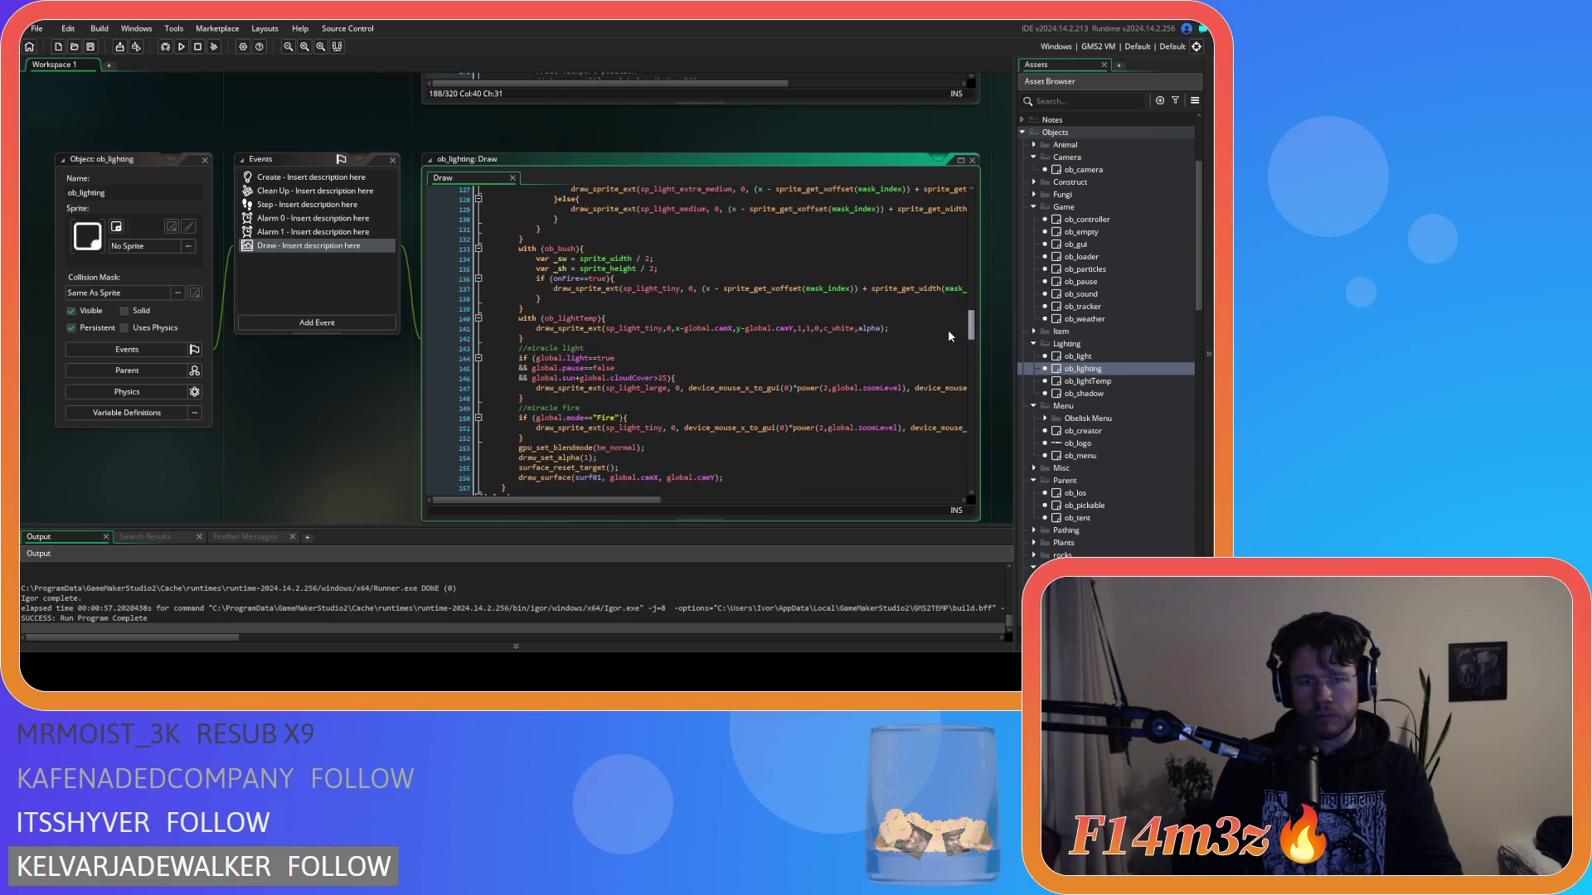
{"action": "scroll", "coordinate": [947, 330], "scroll_direction": "up", "scroll_amount": 20}
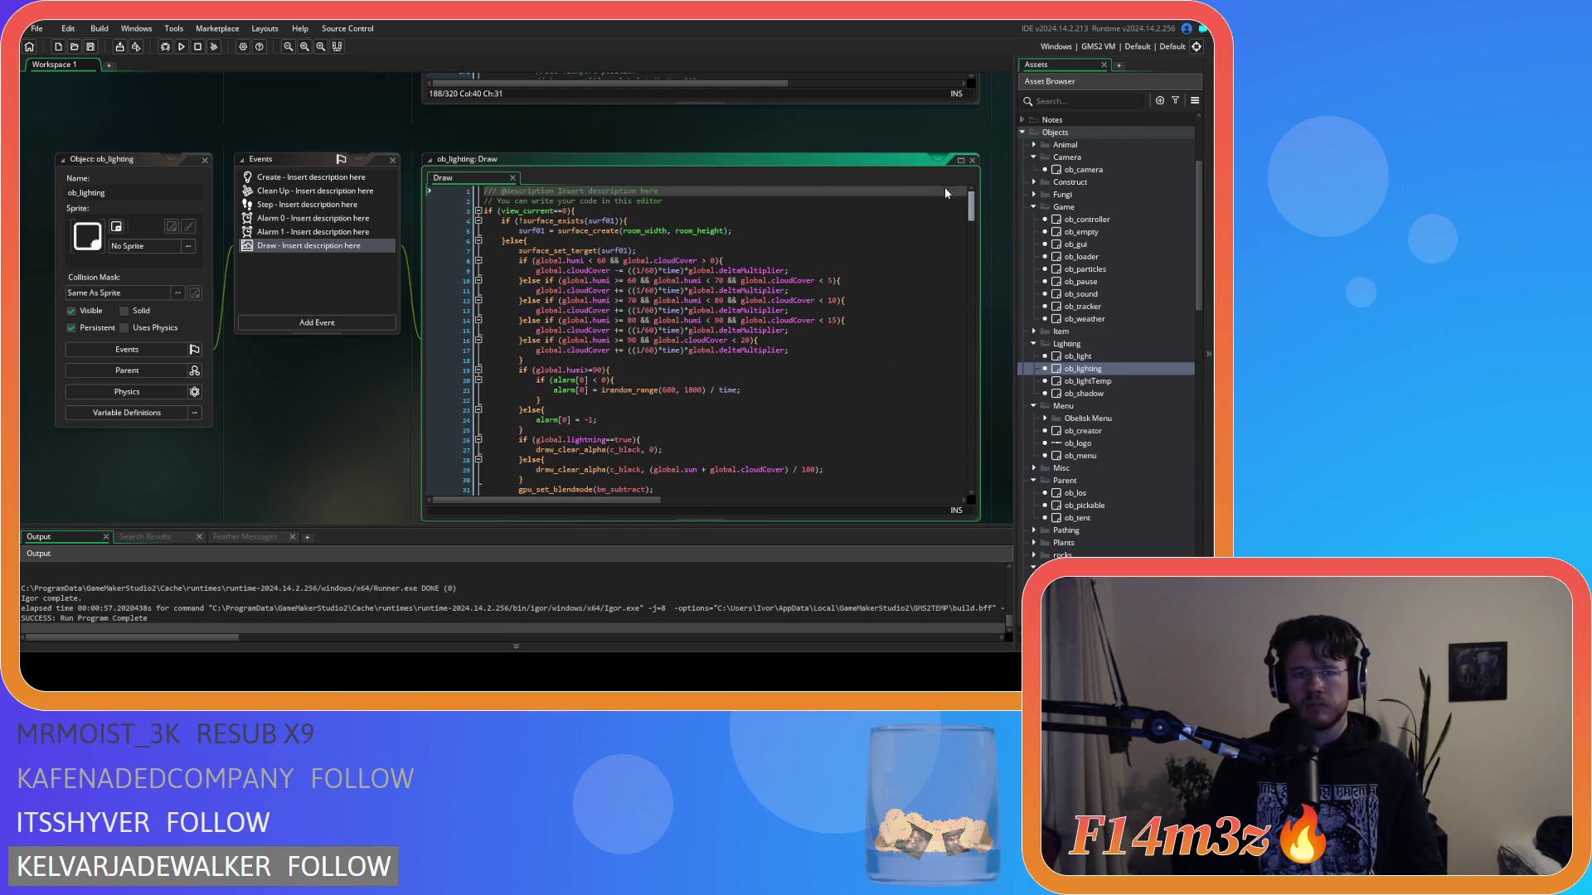
{"action": "scroll", "coordinate": [949, 207], "scroll_direction": "down", "scroll_amount": 20}
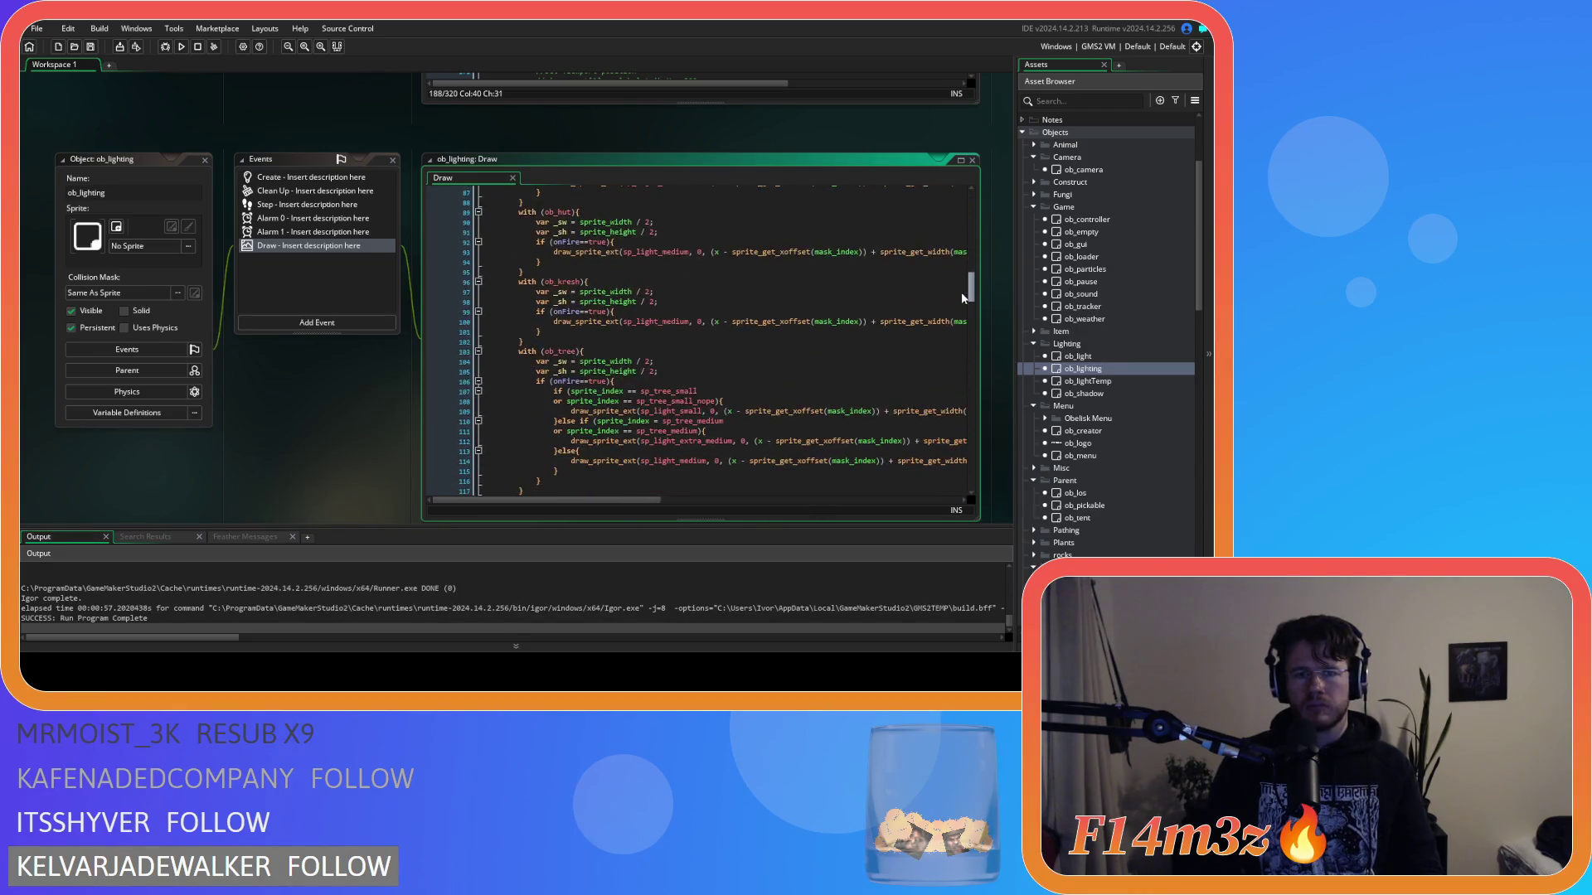
{"action": "scroll", "coordinate": [957, 324], "scroll_direction": "down", "scroll_amount": 19}
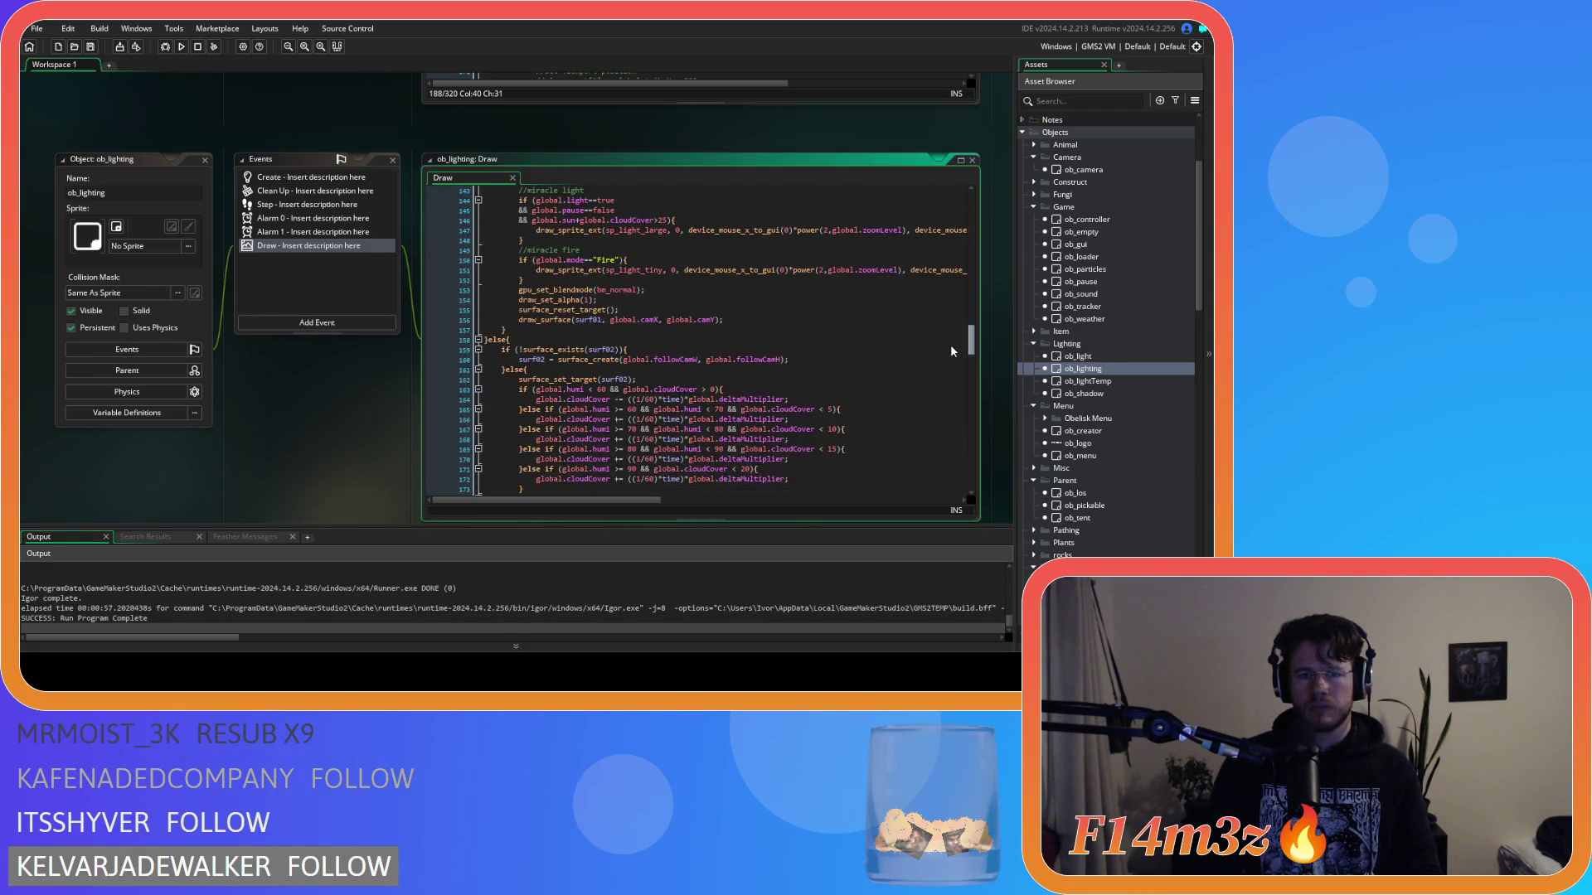
{"action": "scroll", "coordinate": [951, 350], "scroll_direction": "down", "scroll_amount": 2}
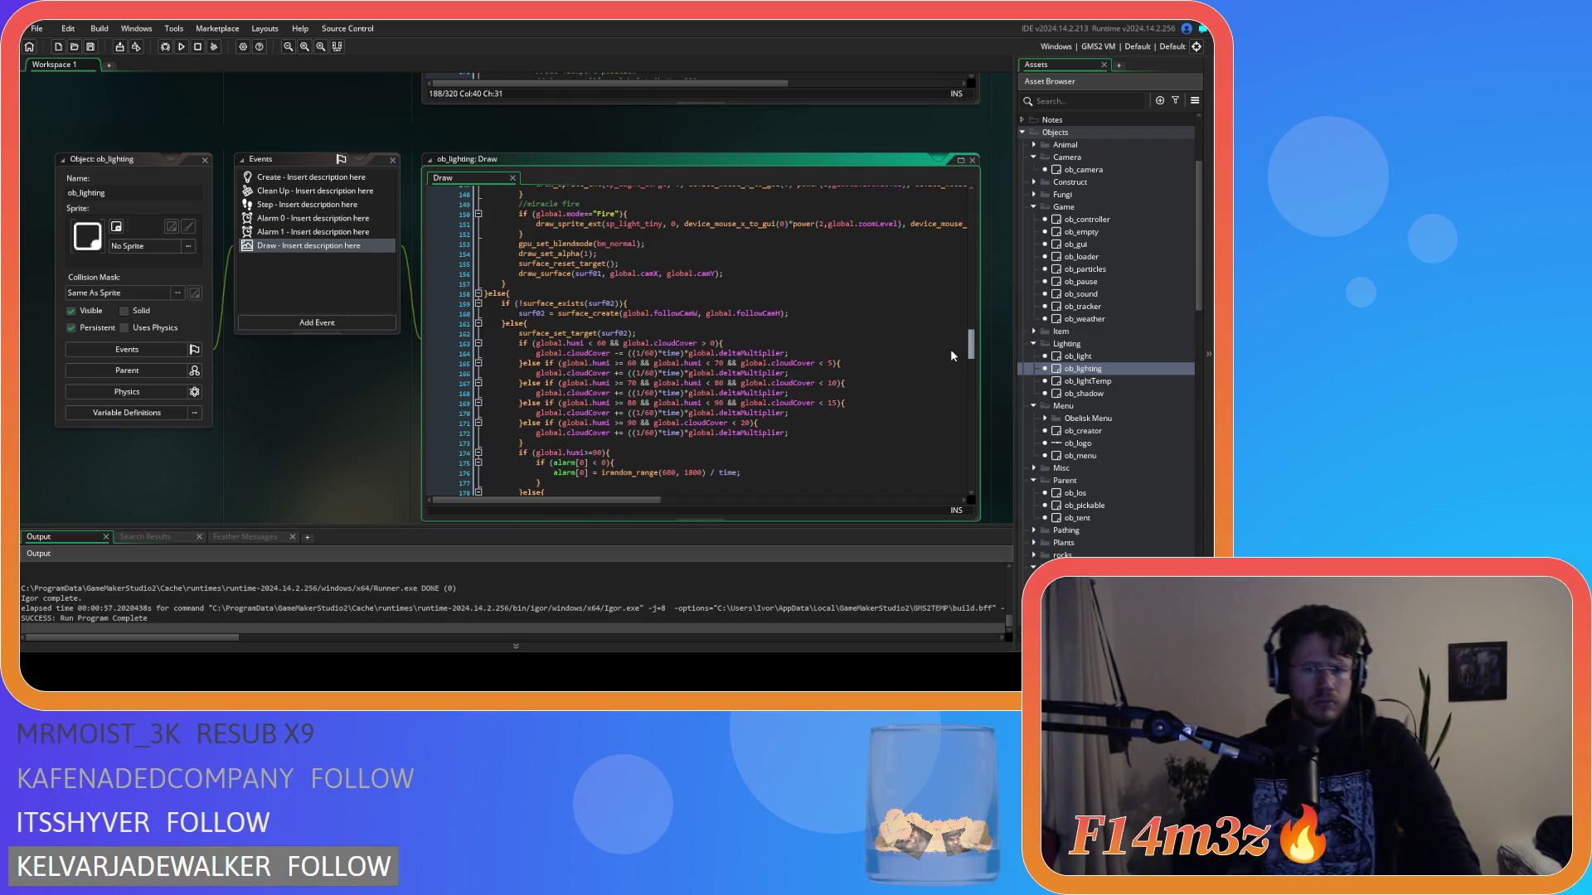
{"action": "scroll", "coordinate": [952, 356], "scroll_direction": "down", "scroll_amount": 20}
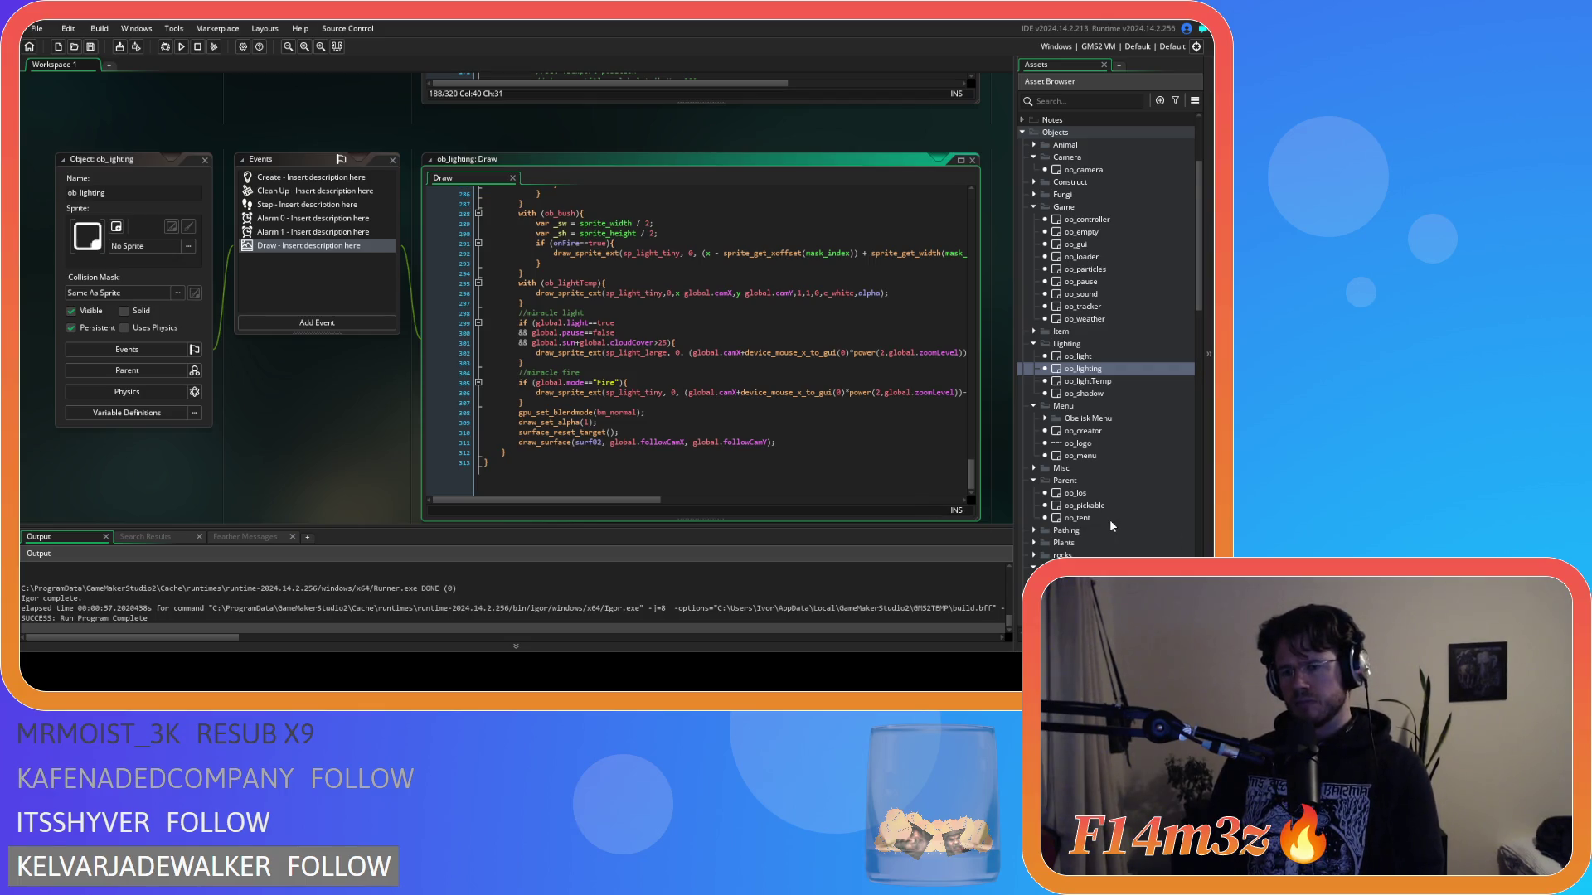
{"action": "scroll", "coordinate": [1109, 519], "scroll_direction": "up", "scroll_amount": 3}
{"action": "scroll", "coordinate": [1108, 519], "scroll_direction": "down", "scroll_amount": 10}
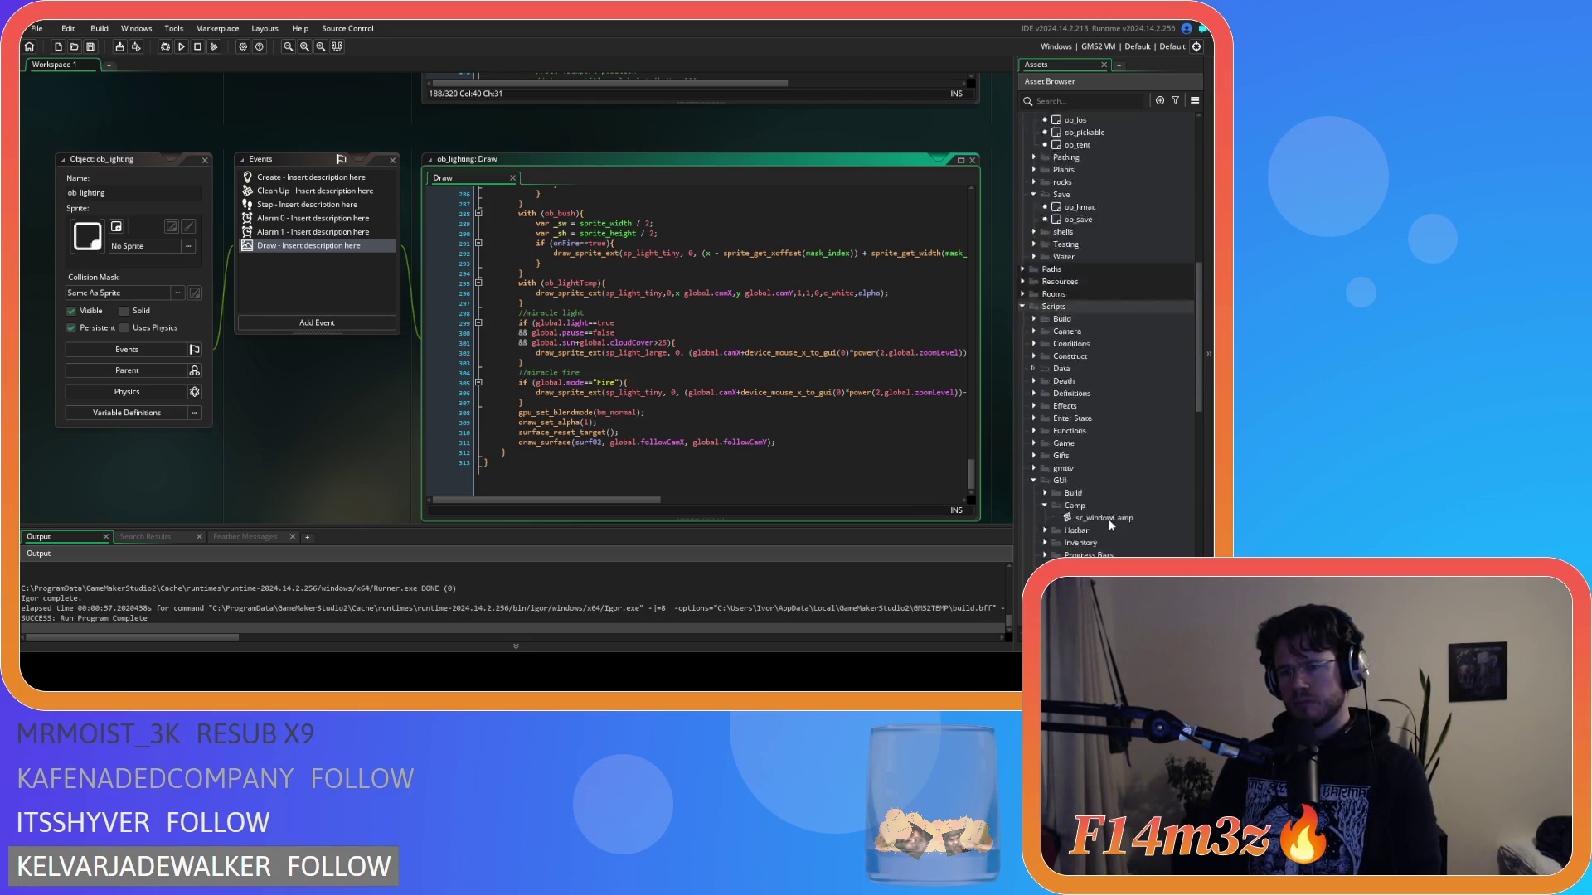
Step: Expand the Tribe folder and open sc_windowTribe at line 12 of its windowTribe constructor
{"action": "double_click", "coordinate": [1075, 407]}
{"action": "double_click", "coordinate": [1103, 443]}
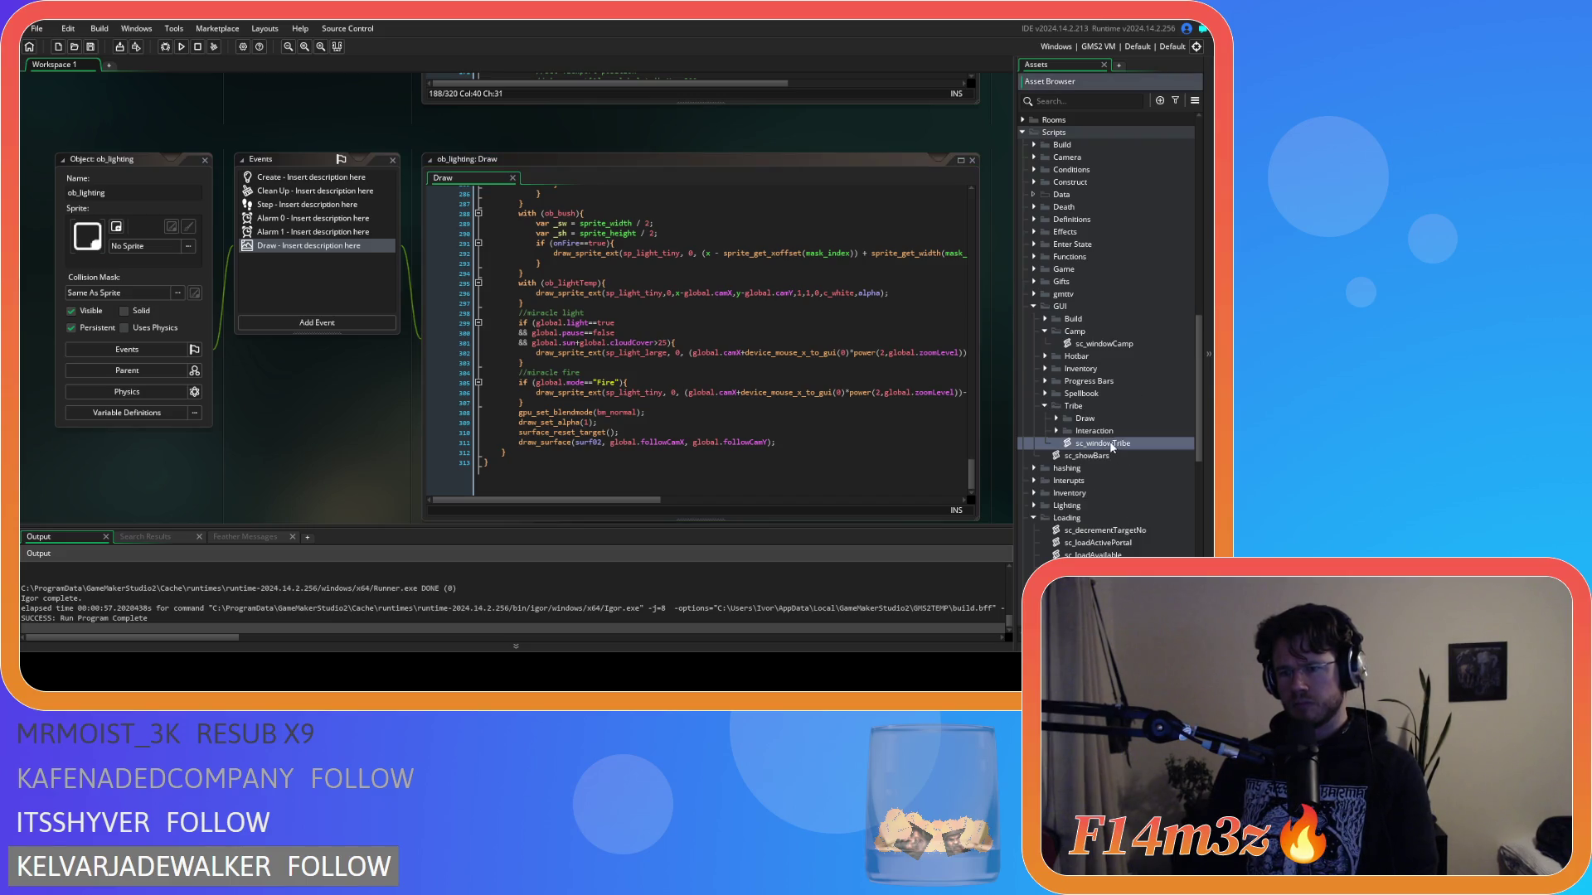
{"action": "left_click", "coordinate": [480, 253]}
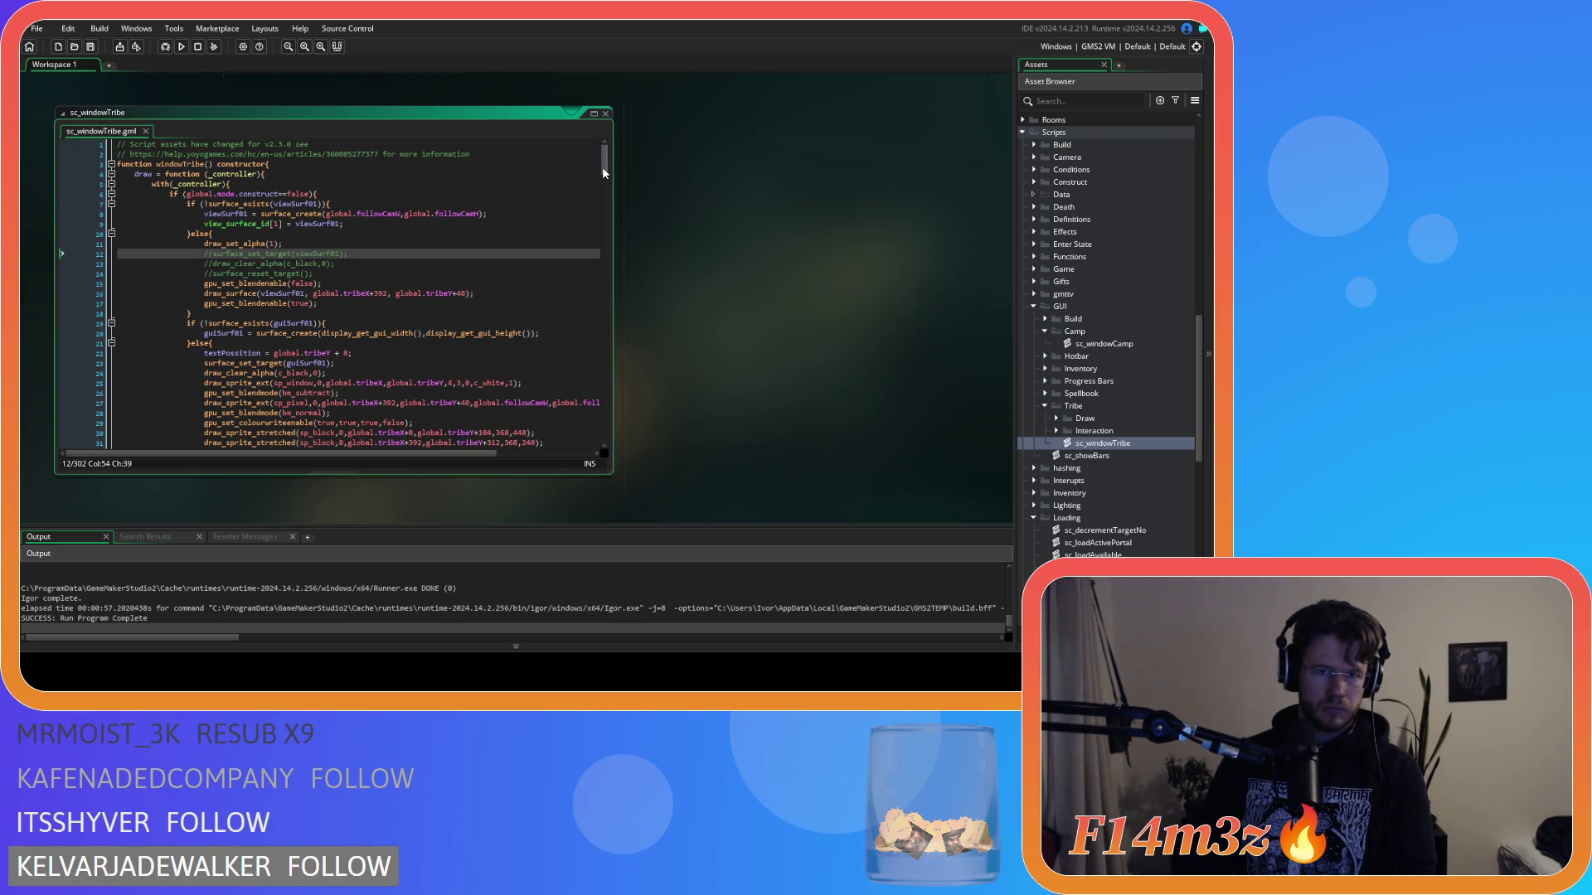
{"action": "scroll", "coordinate": [601, 166], "scroll_direction": "down", "scroll_amount": 1}
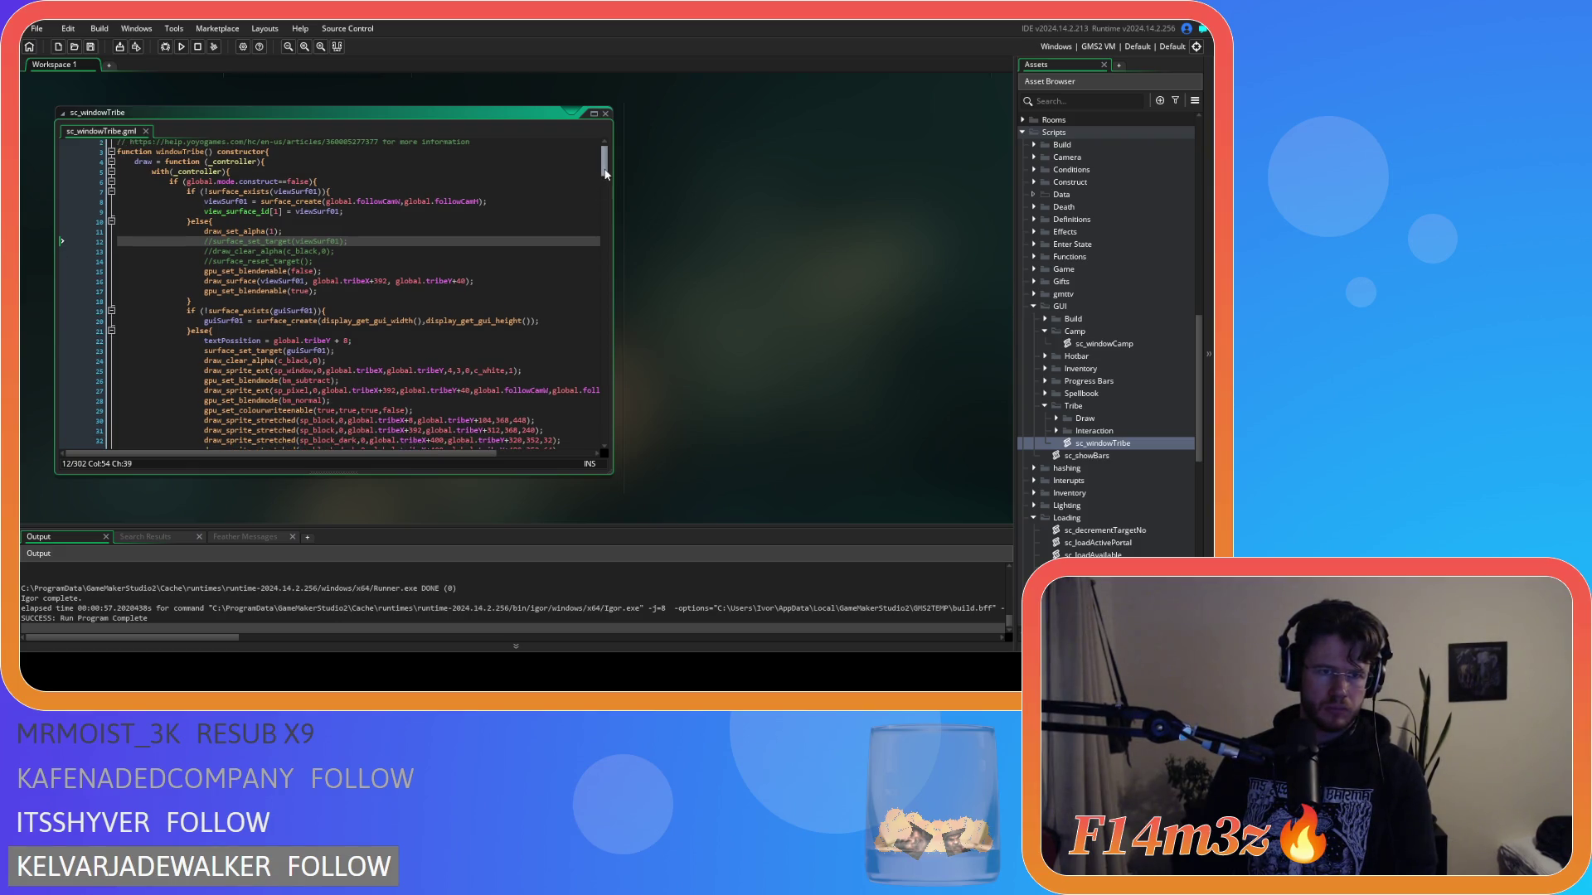